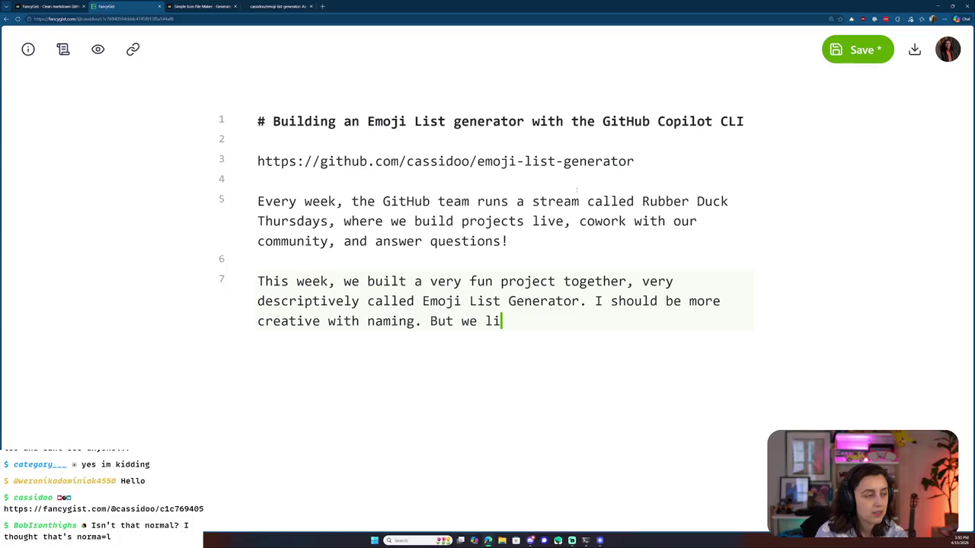
- Finish the paragraph with 'But we live on.' and add an 'Anyway.' line below
text(ive on.)
key(Return)
key(Return)
text(Anyway.)
key(Return)
key(Return)
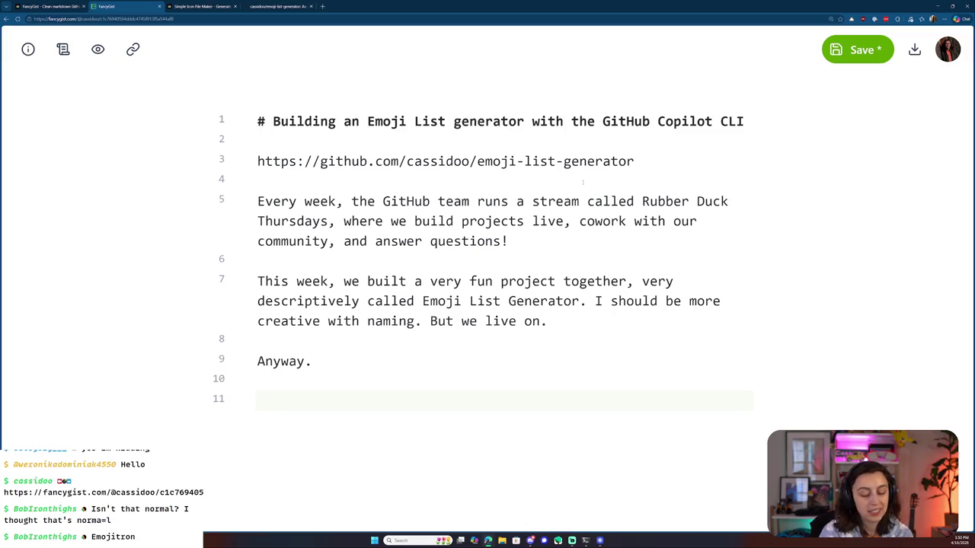
- Write 'In a lot of social media tweets and launches, you often see accounts post things like'
text(I)
key(BackSpace)
text(In a lot of social media tweets and launches, you opfte)
key(BackSpace)
key(BackSpace)
key(BackSpace)
key(BackSpace)
text(ften seep)
key(BackSpace)
text(folks post thigns li)
key(BackSpace)
key(BackSpace)
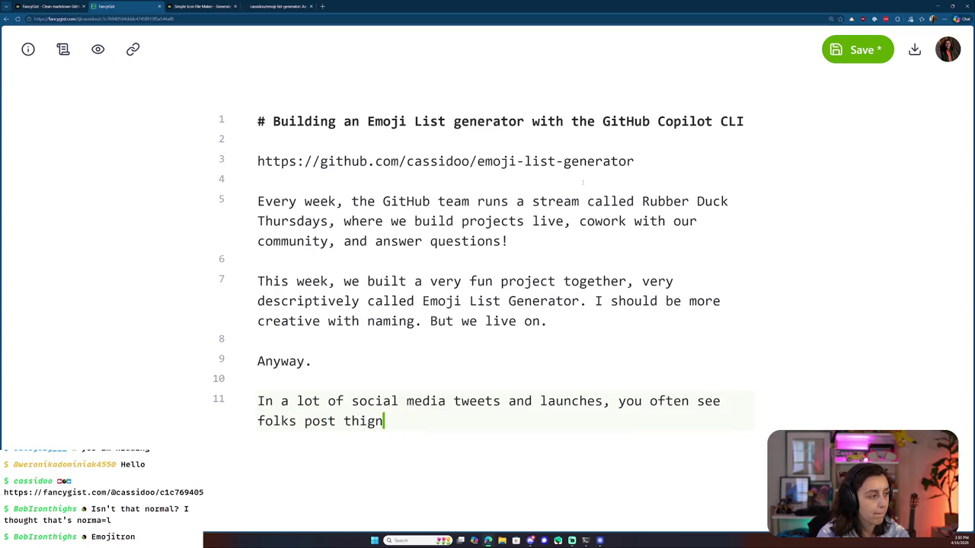
key(BackSpace)
key(BackSpace)
key(BackSpace)
key(BackSpace)
key(BackSpace)
key(BackSpace)
key(BackSpace)
key(BackSpace)
key(BackSpace)
text(acc)
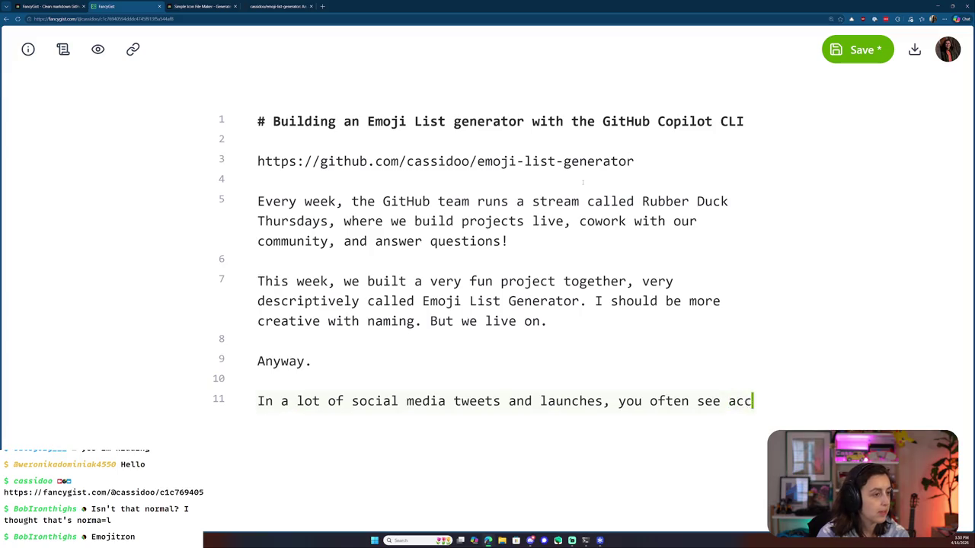
text(ounts post things like)
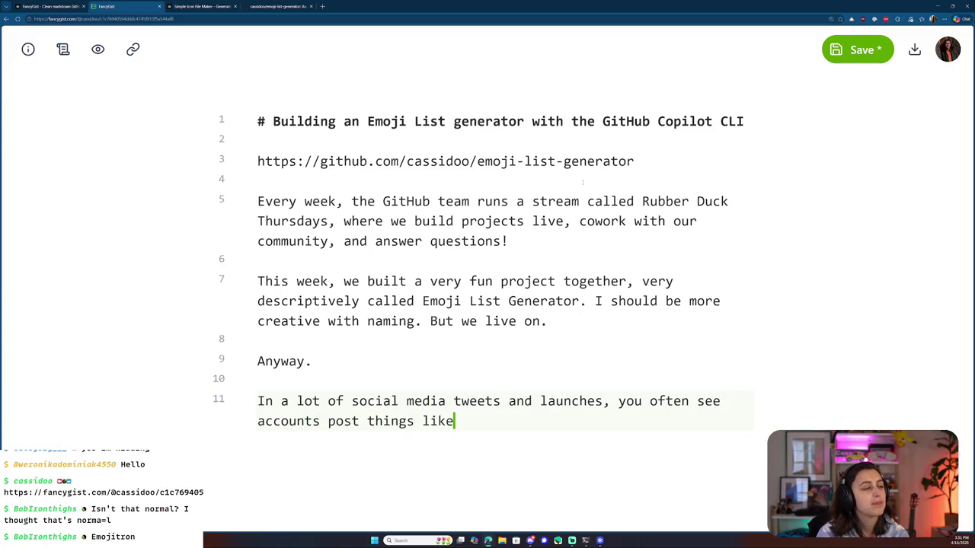
key(Return)
key(Return)
- Replace the list dash with an empty ``` fenced code block
text(-)
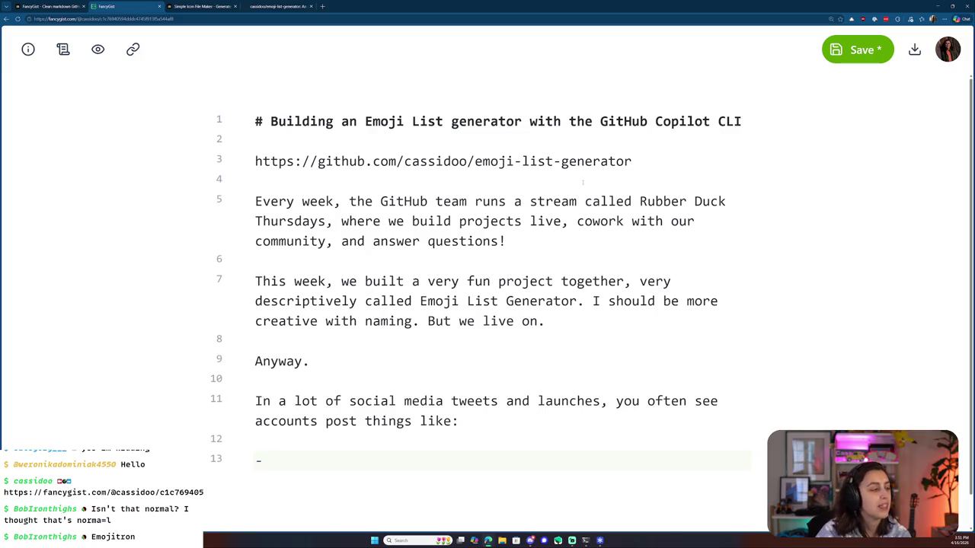
scroll(571, 172, down, 1)
key(BackSpace)
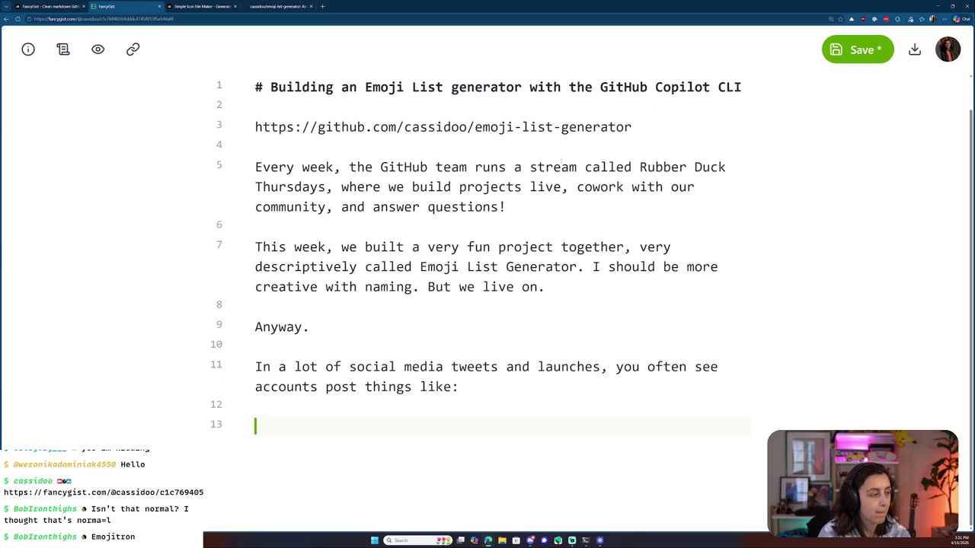
text(``)
key(Return)
key(Return)
text(`)
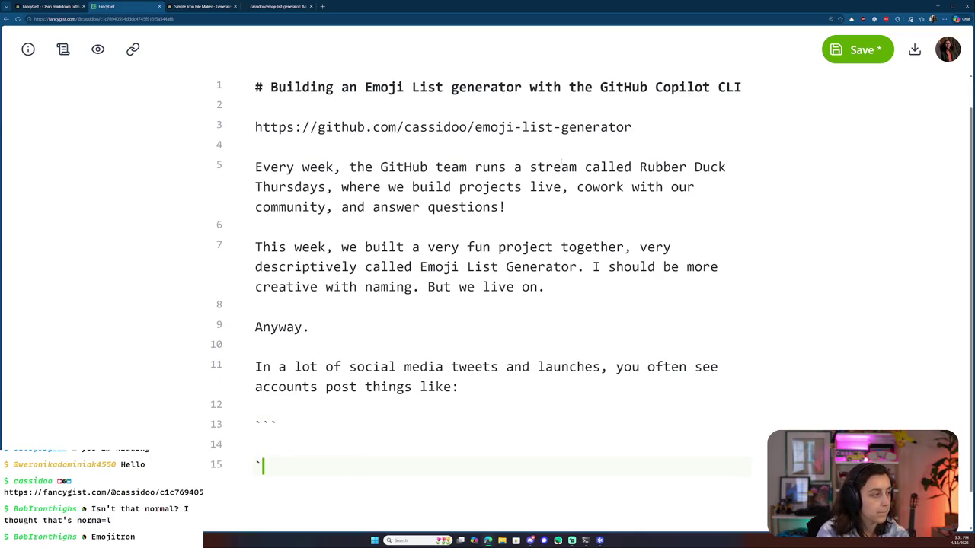
scroll(561, 161, down, 1)
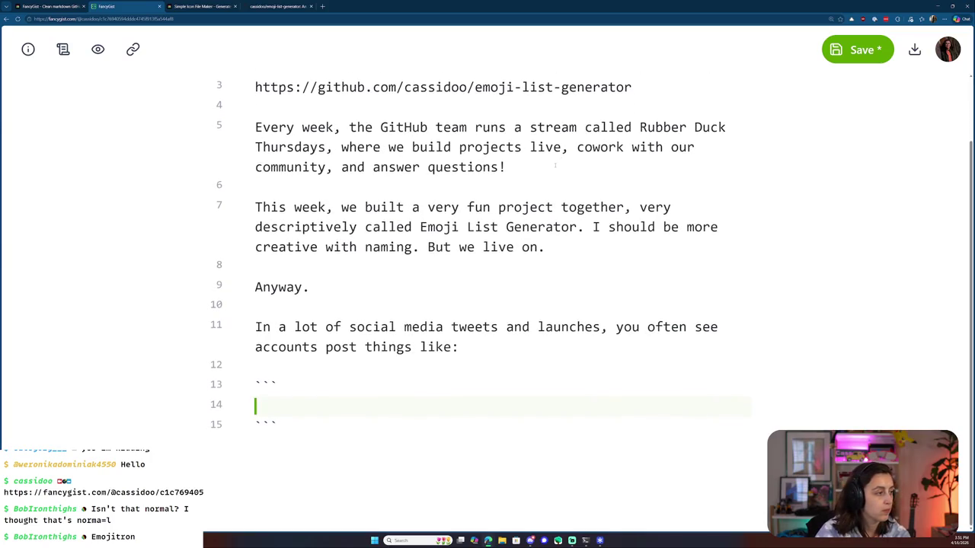
key(Return)
key(Return)
key(Return)
key(Return)
key(Return)
key(Return)
key(Return)
key(Up)
key(Up)
key(Up)
key(Up)
key(Up)
key(Up)
key(Up)
key(Up)
key(Up)
- Type 'We shipped the most amazing emoji list generator ever. It:' inside the code block
text(We Ship)
key(BackSpace)
key(BackSpace)
key(BackSpace)
text(shipps)
key(BackSpace)
text(ed)
key(BackSpace)
text(d the)
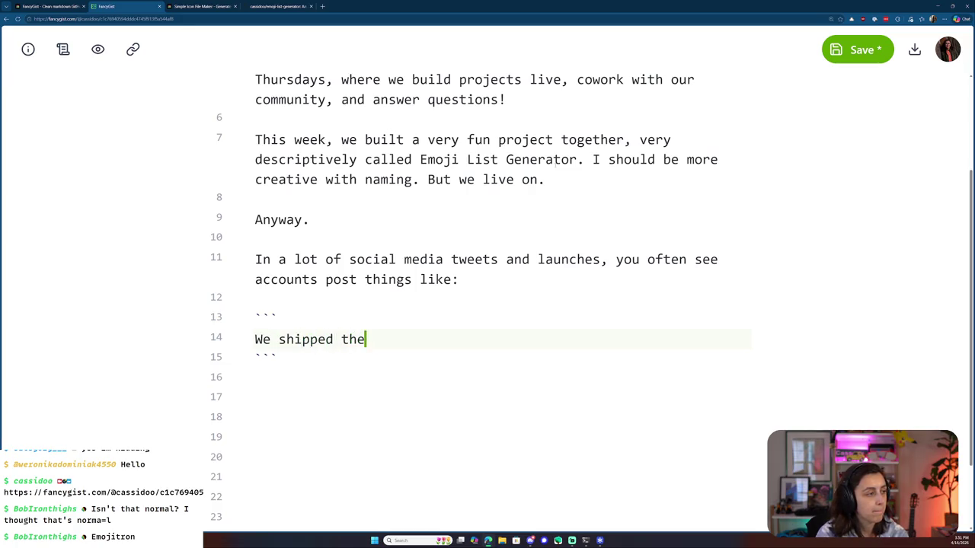
text( most amazing emoji list generator ever. It:)
key(Return)
- Add bullets 'Works in the CLI' and 'Converts your lists to emoji bullet points'
key(Return)
text(- Works in the CLI)
key(Return)
text(Ca)
key(BackSpace)
key(BackSpace)
text(makes)
key(BackSpace)
key(BackSpace)
key(BackSpace)
key(BackSpace)
key(BackSpace)
text(makes your tea)
key(BackSpace)
key(BackSpace)
key(BackSpace)
key(BackSpace)
key(BackSpace)
key(BackSpace)
key(BackSpace)
key(BackSpace)
text(Co)
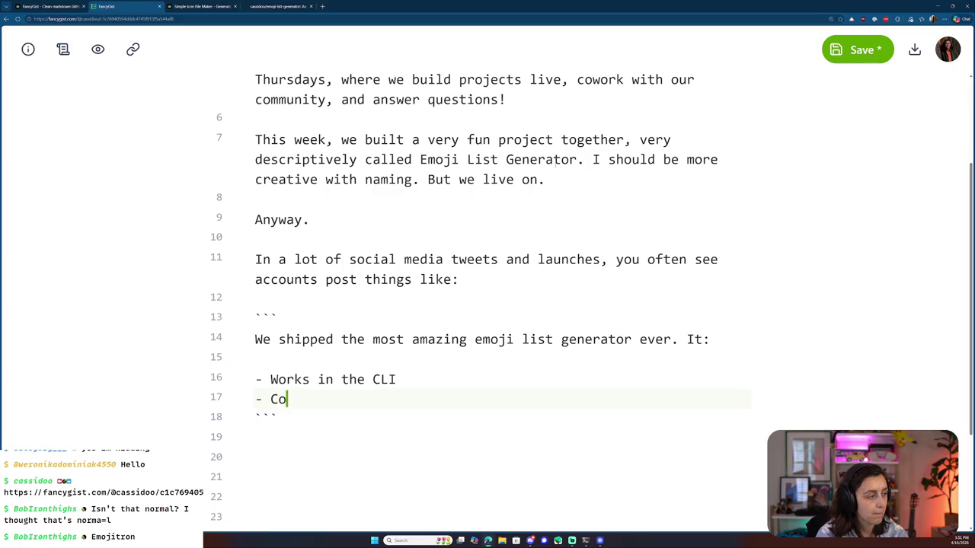
key(BackSpace)
key(BackSpace)
text(Converts your lists to emoji )
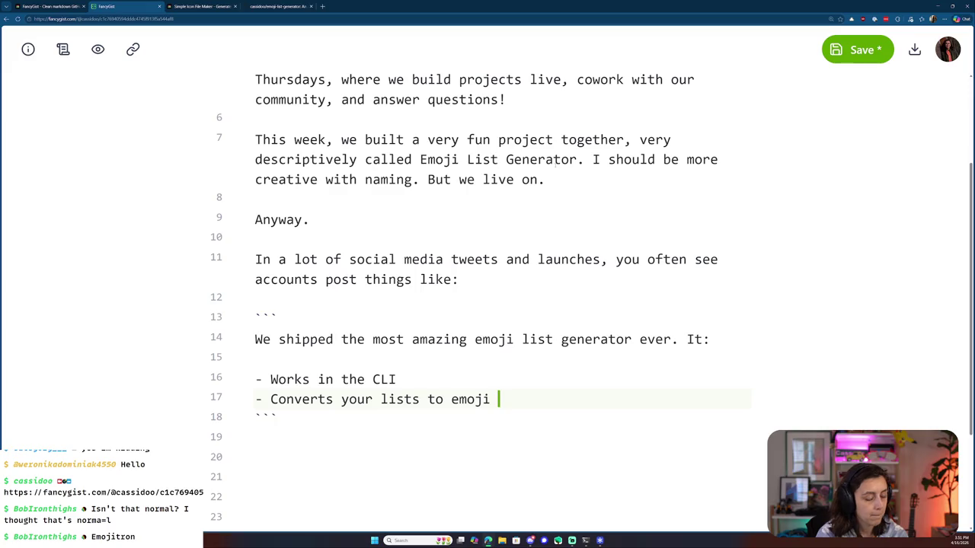
text(bullet points)
key(Return)
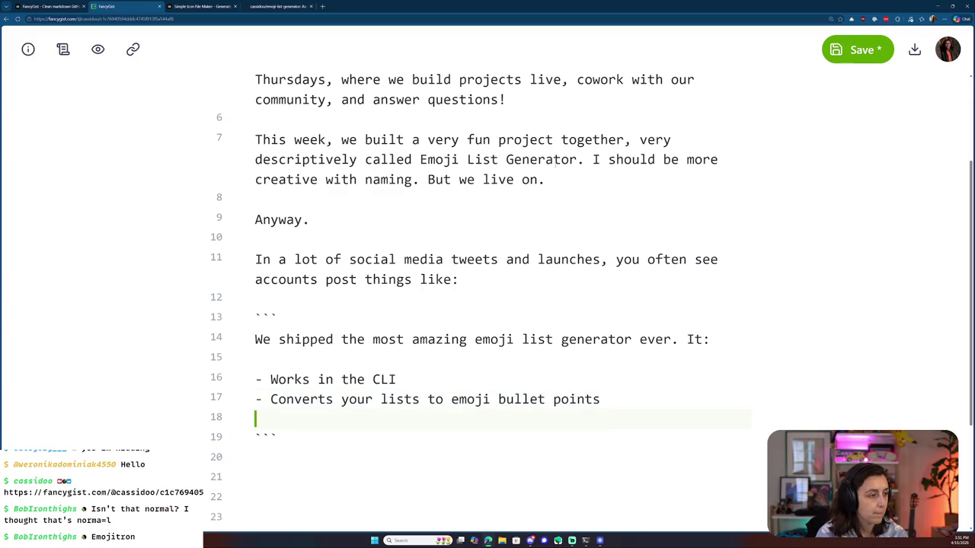
- Add a third bullet: 'Uses the Copilot SDK to intelligently convert your bullet points to relevant emoji'
text(-Uses the Copilot)
key(BackSpace)
text(SDK to )
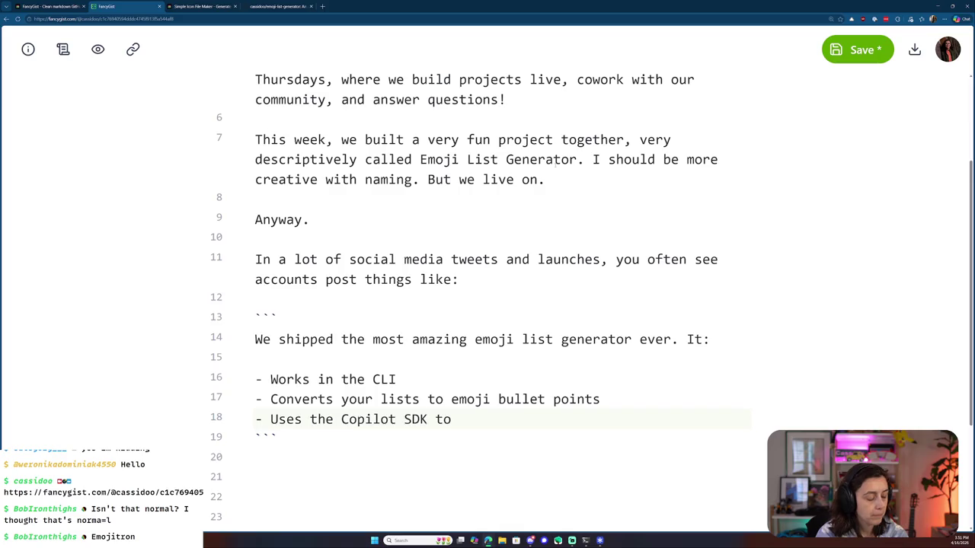
text(intelligently convert your lbullet points to relevent em)
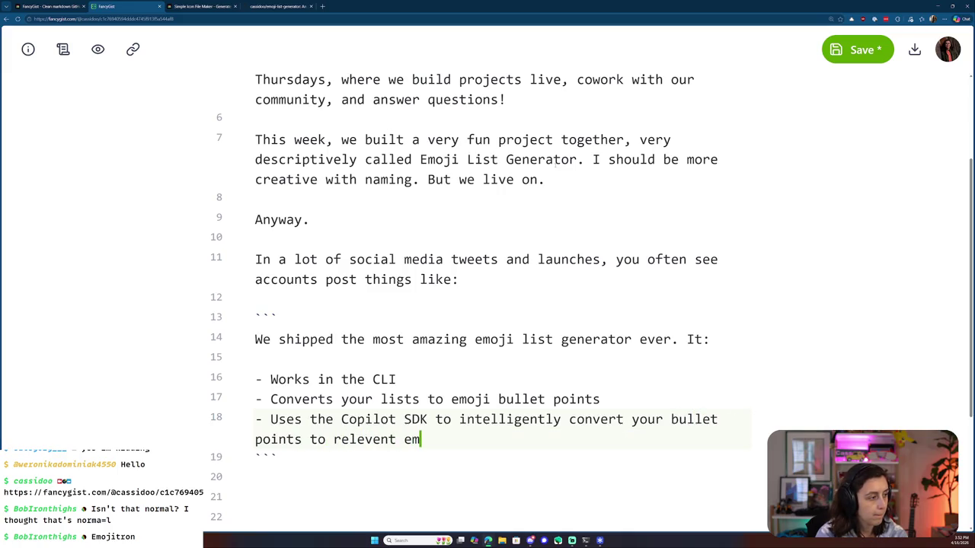
text(oji)
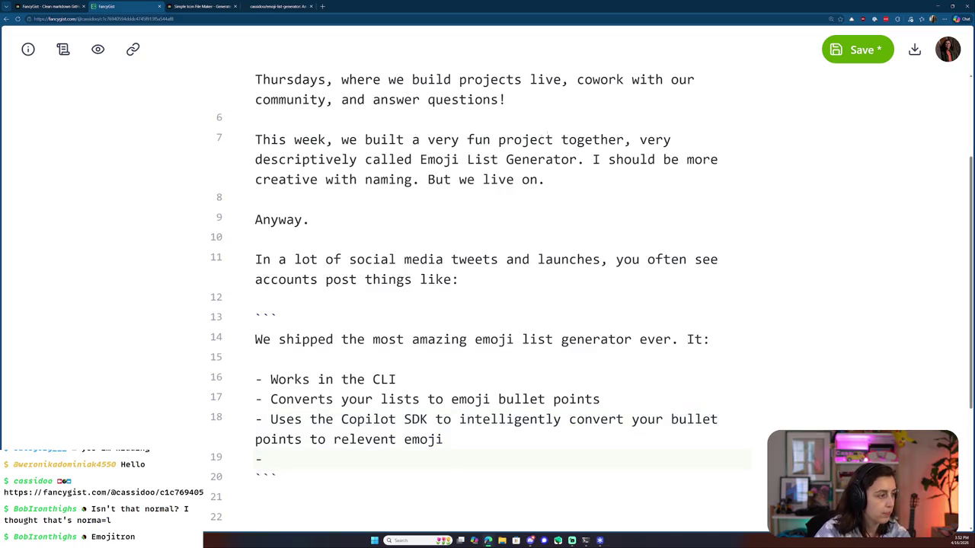
triple_click(545, 399)
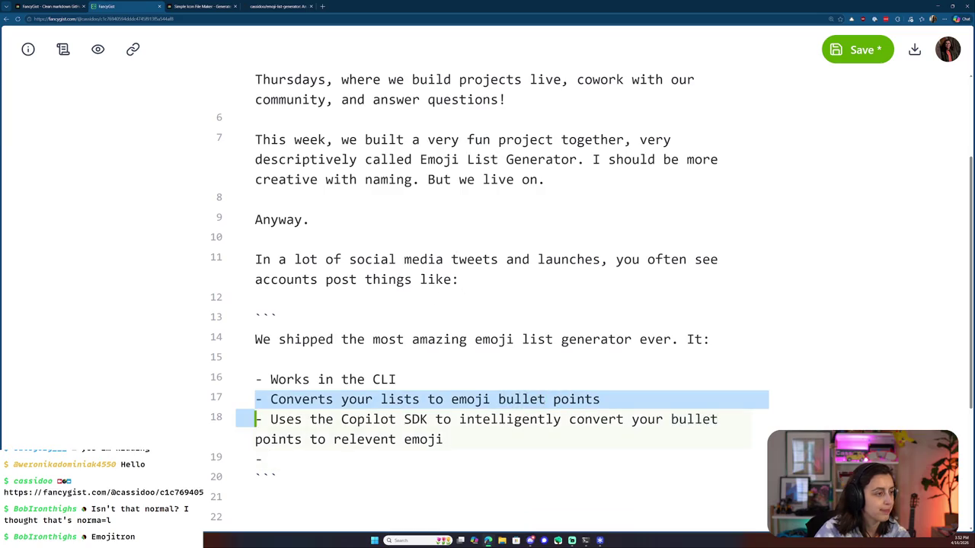
- Replace the emoji-conversion bullet with 'Copies the result to the clipboard'
key(BackSpace)
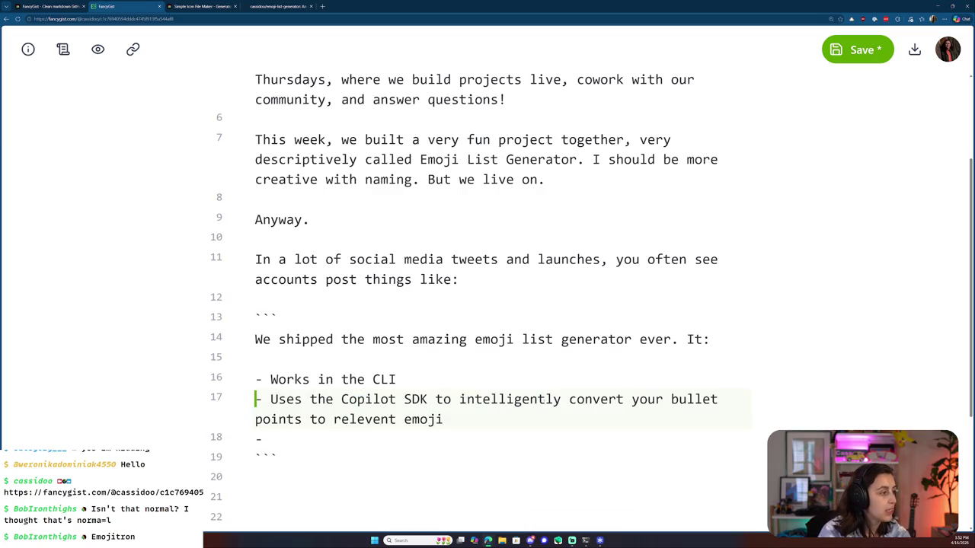
key(Down)
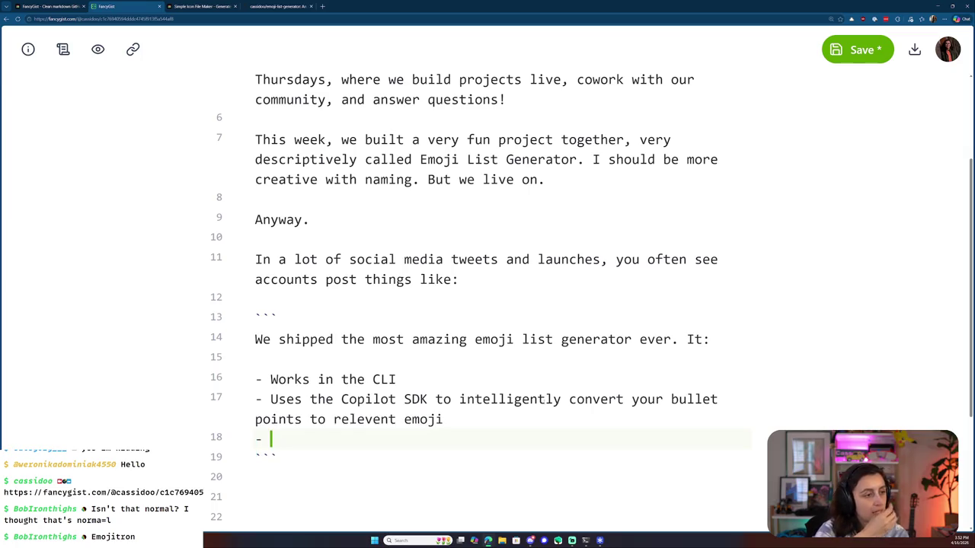
text(Copies the result to the )
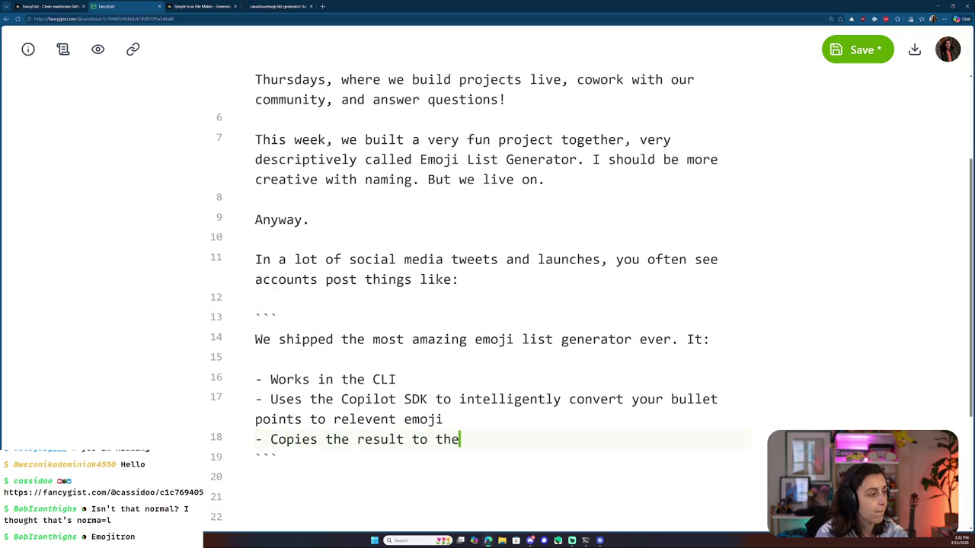
text(clipboard fory)
key(BackSpace)
key(BackSpace)
text(your)
key(BackSpace)
key(BackSpace)
key(BackSpace)
key(BackSpace)
key(BackSpace)
key(BackSpace)
key(BackSpace)
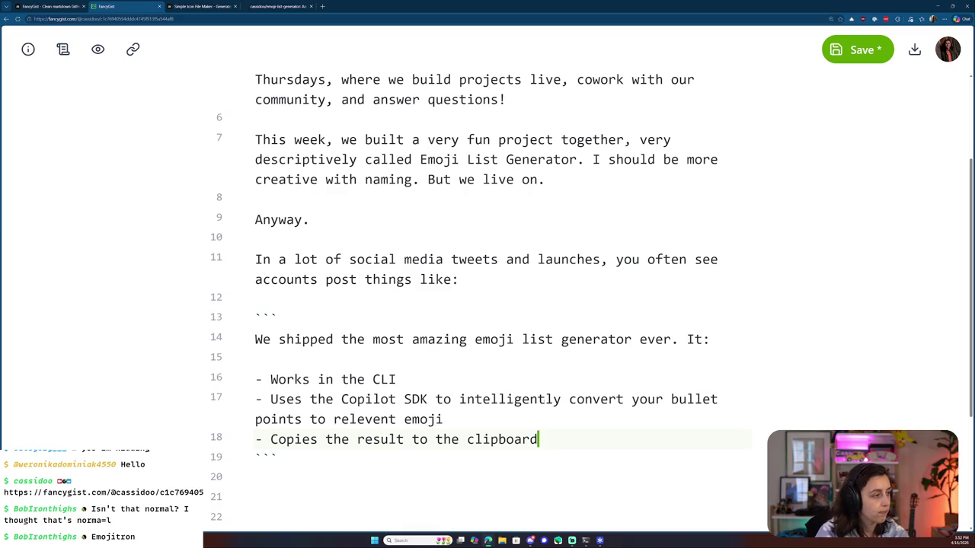
- Select the three bullet lines and switch to the terminal
scroll(408, 307, down, 2)
drag(539, 280, 242, 223)
key(ctrl+c)
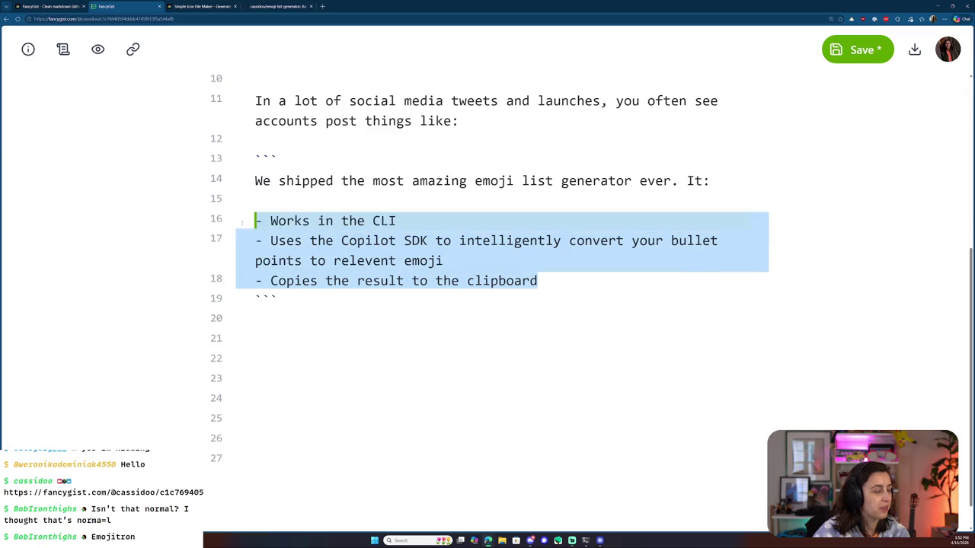
key(alt+Tab)
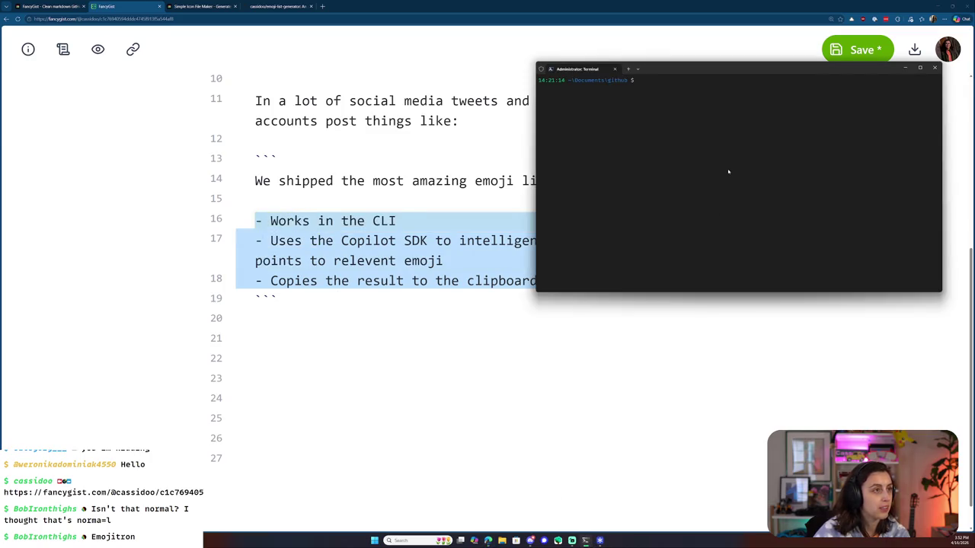
- Change directory into the emoji-list-generator project folder
text(cd emoji)
key(Return)
text(e)
key(Tab)
key(Return)
- Clear the terminal, maximize the window, and enlarge the font several steps
mouse_move(725, 66)
mouse_down()
mouse_move(699, 105)
mouse_move(677, 104)
mouse_up()
key(ctrl+plus)
key(ctrl+plus)
key(ctrl+plus)
key(ctrl+plus)
text(clear)
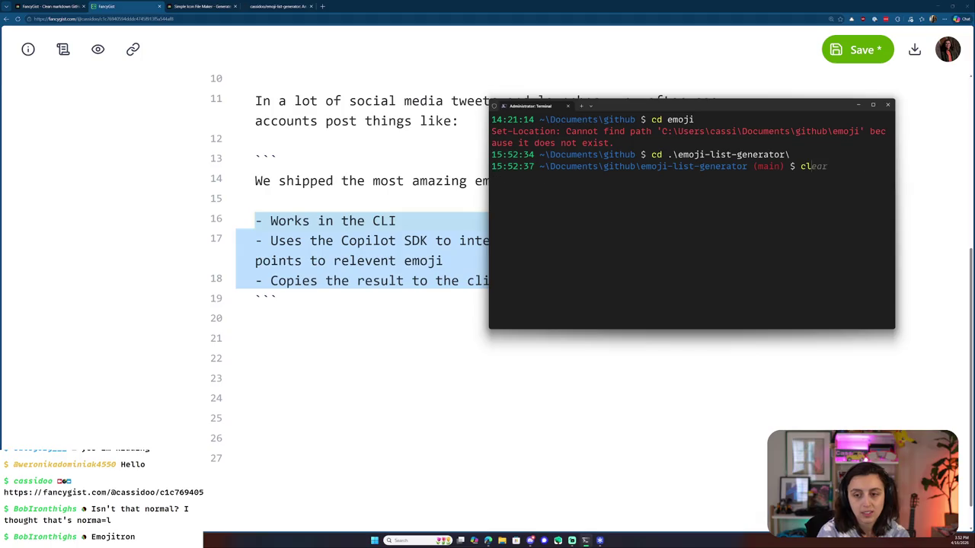
key(Return)
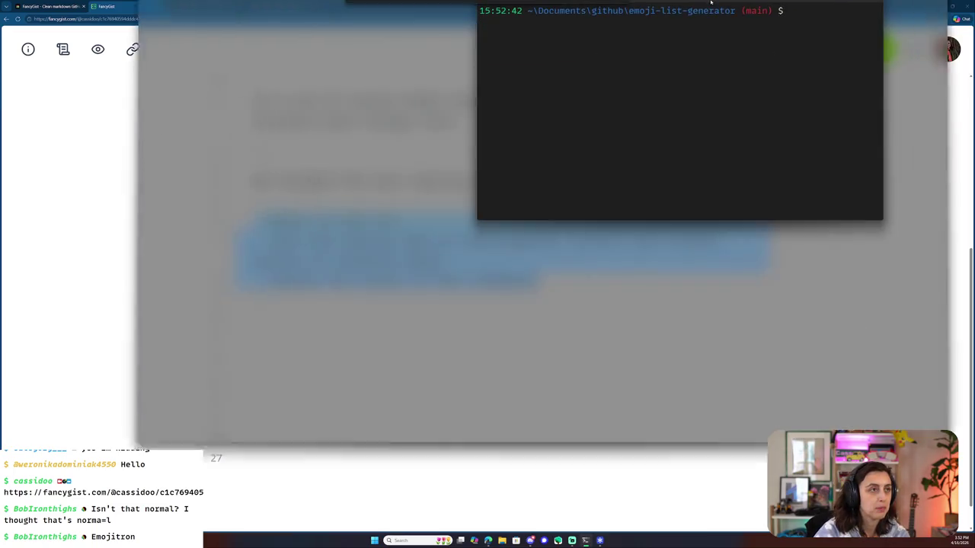
drag(722, 110, 712, 3)
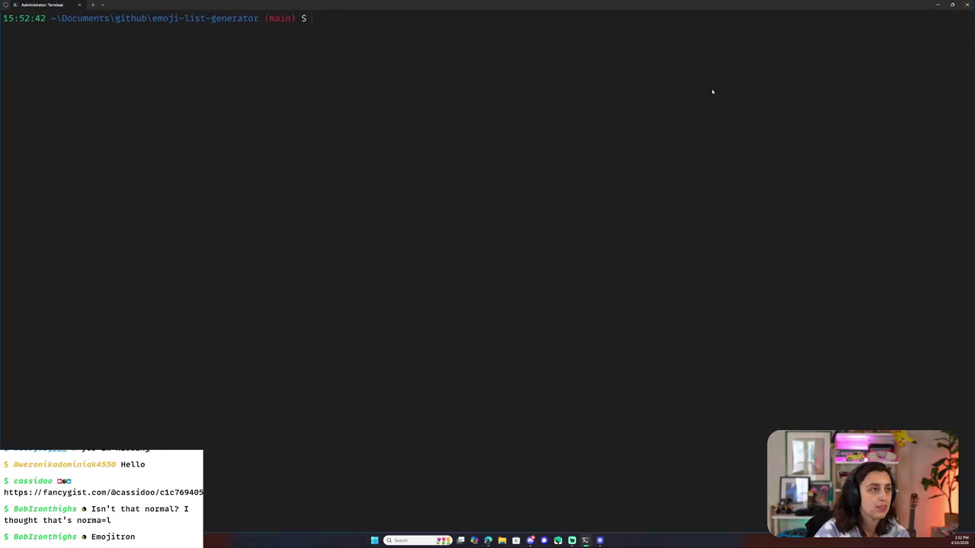
key(ctrl+plus)
key(ctrl+plus)
key(ctrl+plus)
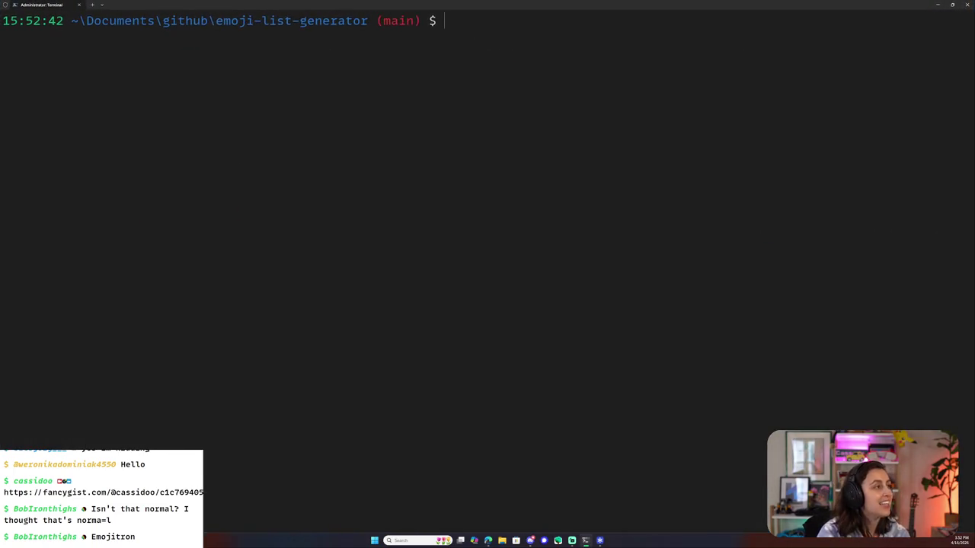
key(ctrl+plus)
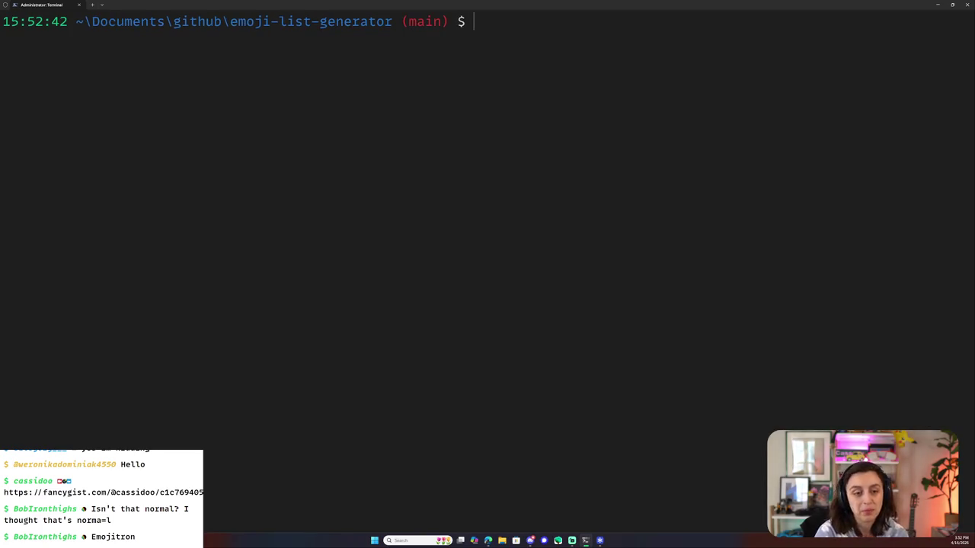
- Run bun start, paste the three bullets, generate the emoji list, then quit the generator
text(bun)
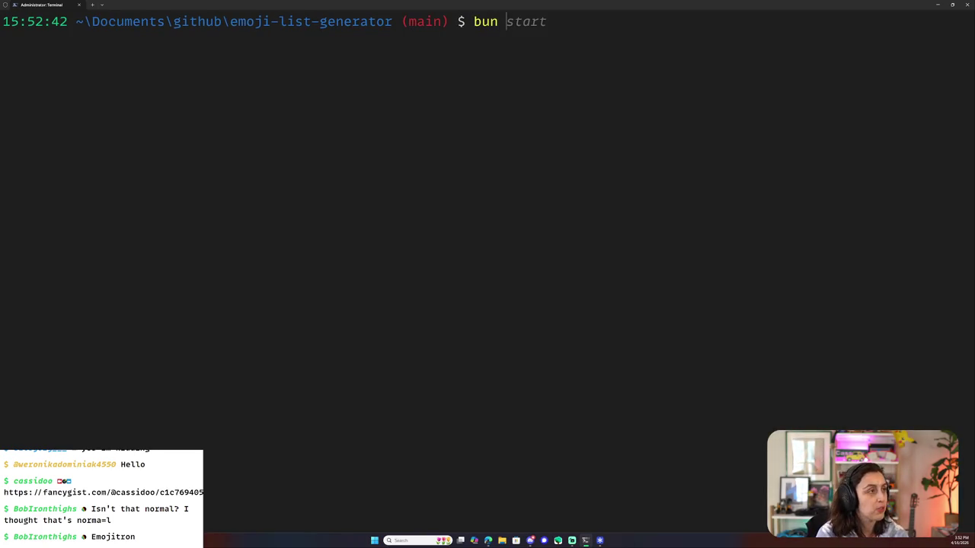
key(Return)
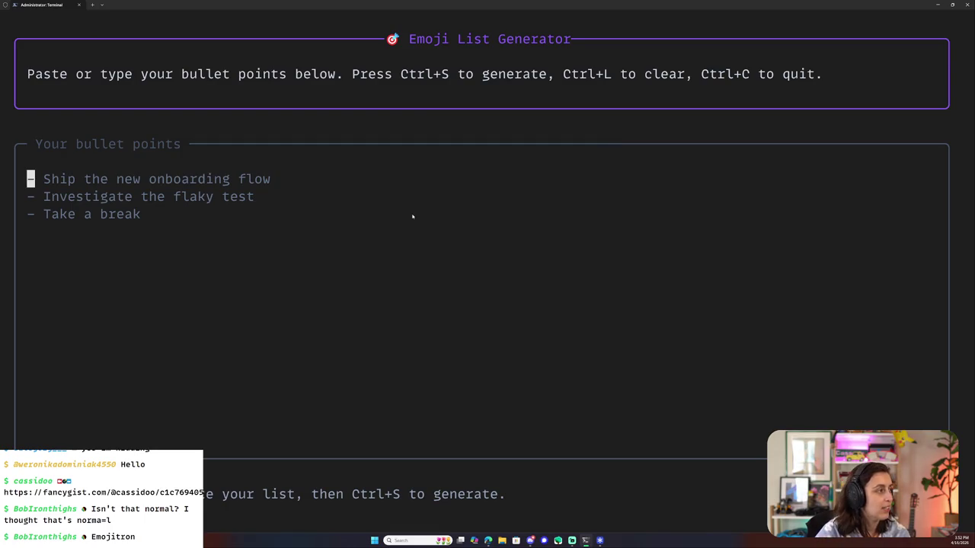
key(ctrl+v)
key(ctrl+s)
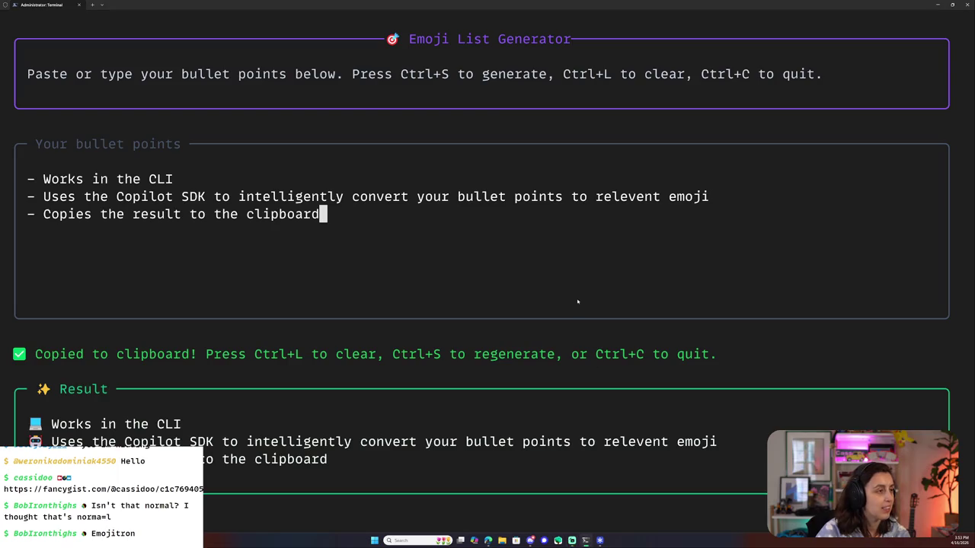
key(ctrl+c)
key(ctrl+c)
- Replace the three dash bullets in the sample post with the generated emoji bullets
double_click(735, 6)
click(457, 379)
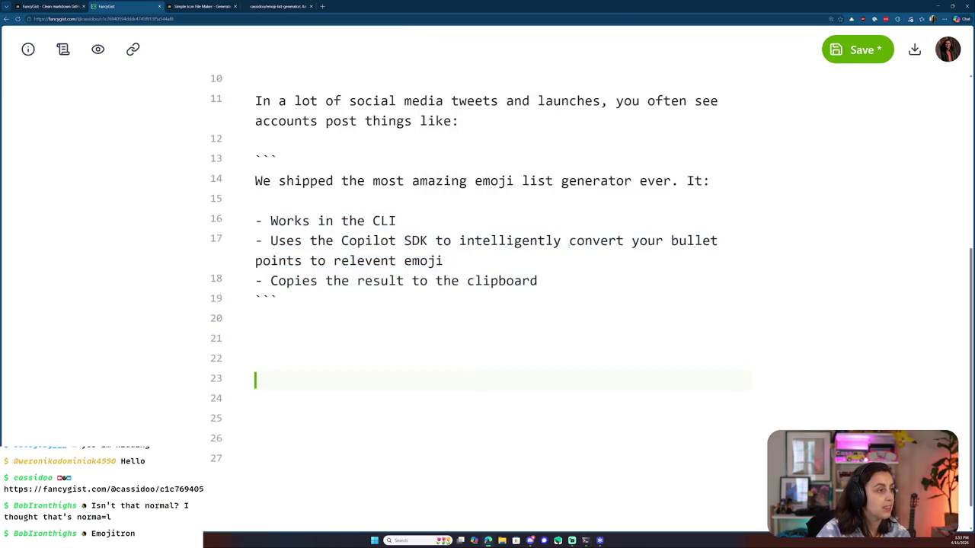
drag(540, 282, 256, 220)
key(ctrl+v)
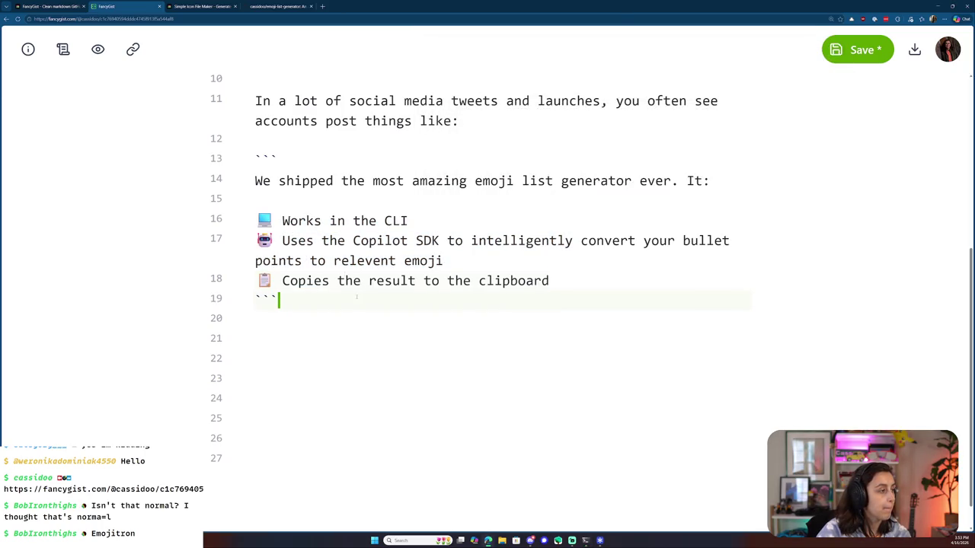
key(Return)
key(Return)
- Add the 'It's beautiful… I can't be thinking about emojis!' paragraph and begin 'And thus, on the stream'
text(It's beautiful. But thinking is hard)
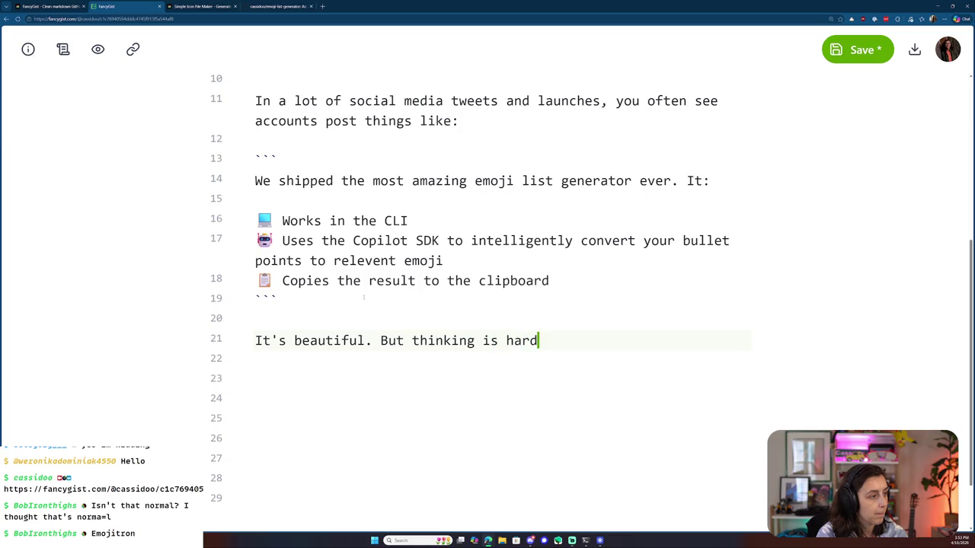
text(We)
key(BackSpace)
key(BackSpace)
key(BackSpace)
key(BackSpace)
key(BackSpace)
key(BackSpace)
key(BackSpace)
key(BackSpace)
key(BackSpace)
key(BackSpace)
key(BackSpace)
key(BackSpace)
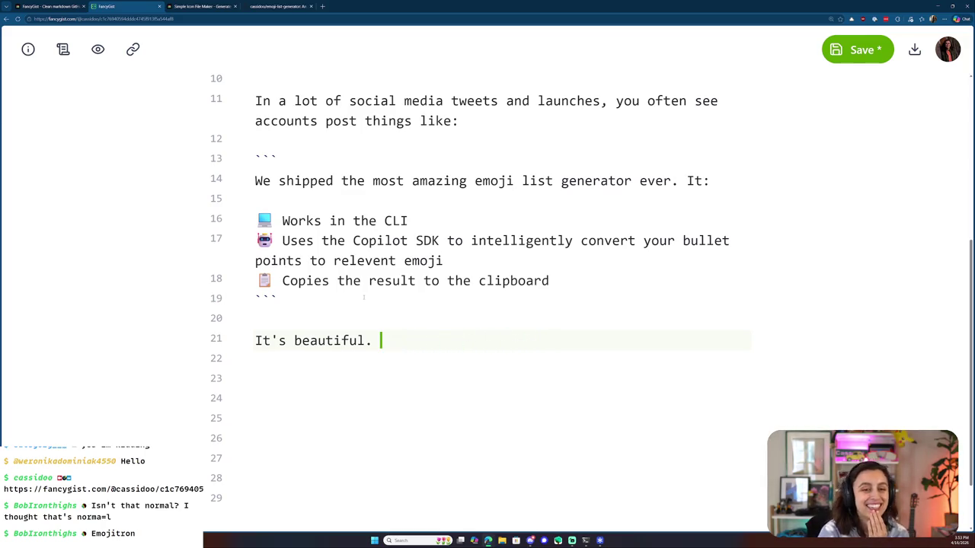
text(But coming up with the perfect emoj)
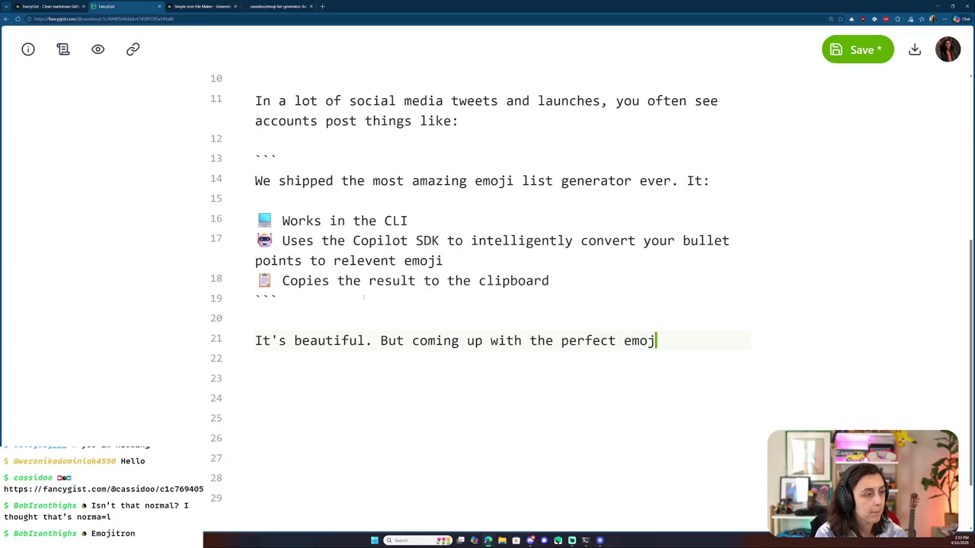
text(i is far)
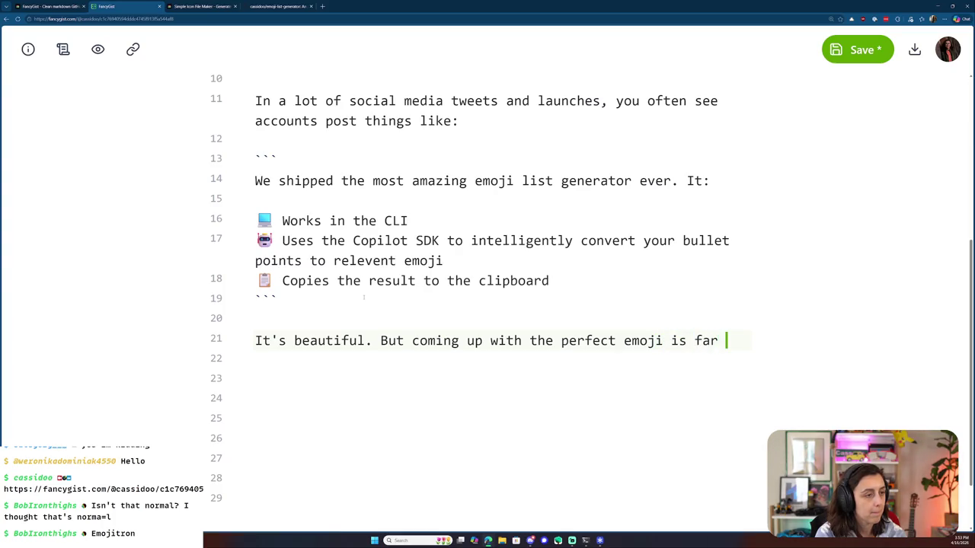
text( too fast-pased for me in this"move fast and)
text(things" workl)
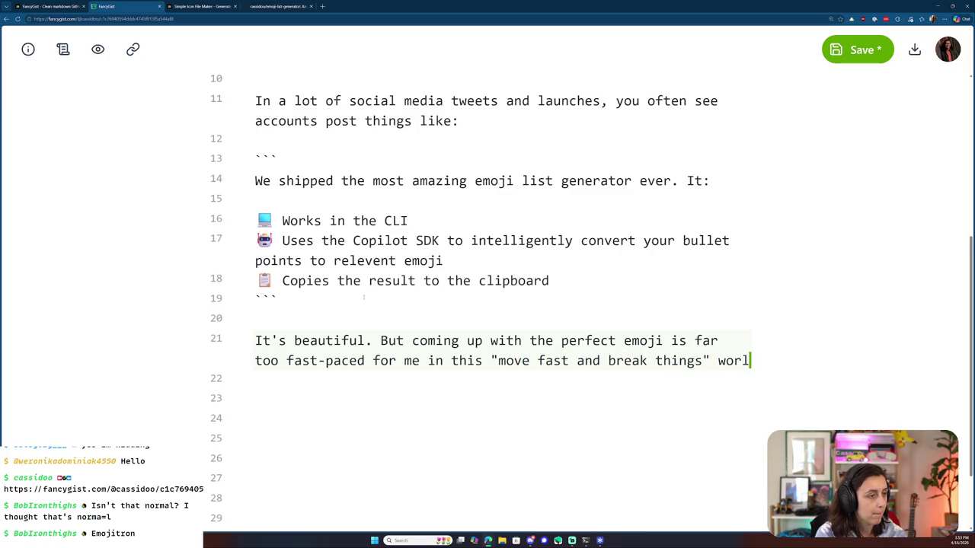
text(d. I have projects to build! Repos to vibe! PRs to merge! I can't be thinking about emojis!)
key(Return)
key(Return)
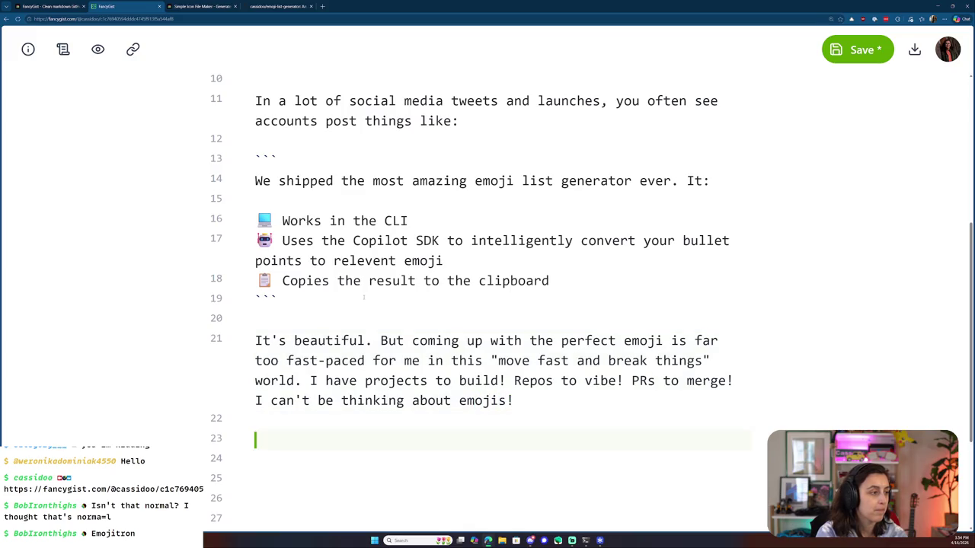
text(And thus, on the stream)
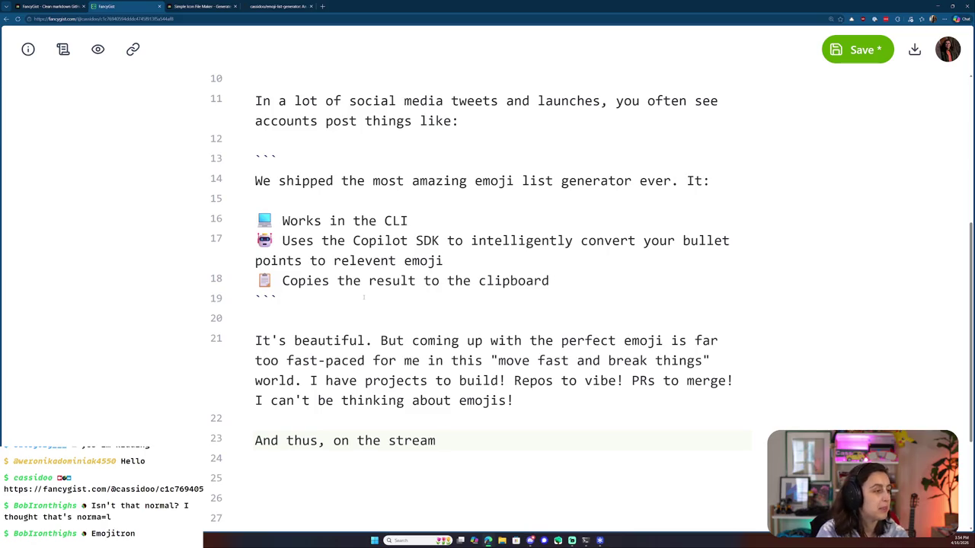
scroll(364, 297, down, 2)
scroll(364, 298, down, 2)
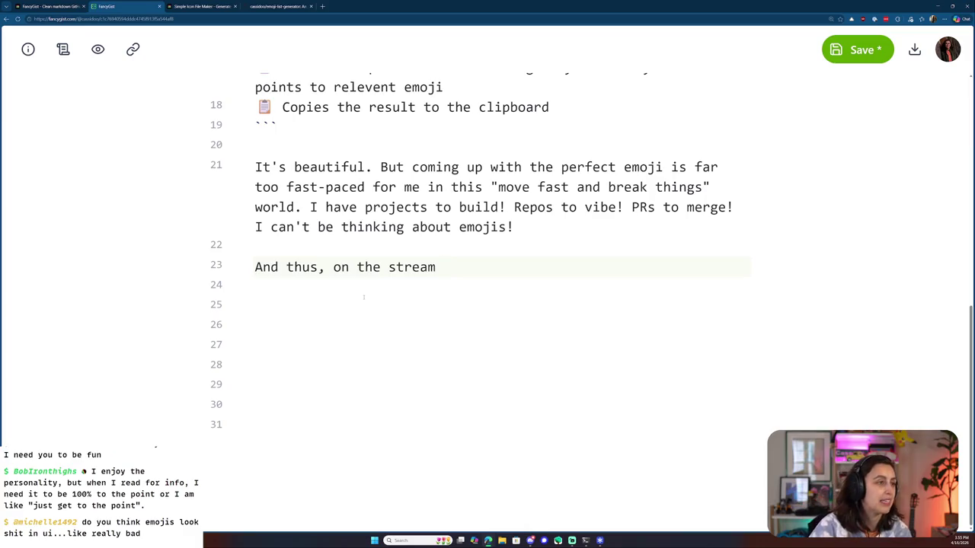
scroll(351, 286, up, 4)
scroll(416, 308, down, 2)
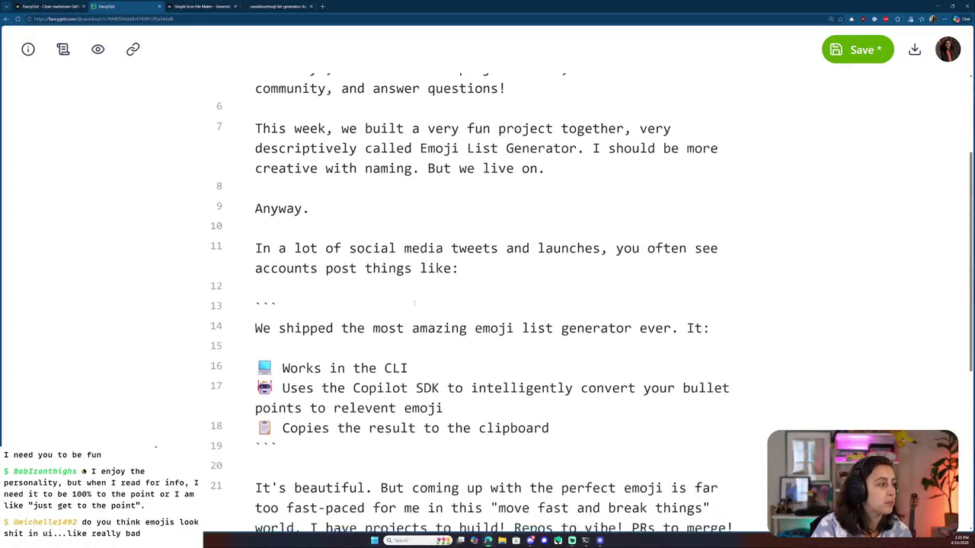
- Extend the 'And thus' sentence with ', we build an emoji list generator that'
scroll(416, 308, down, 3)
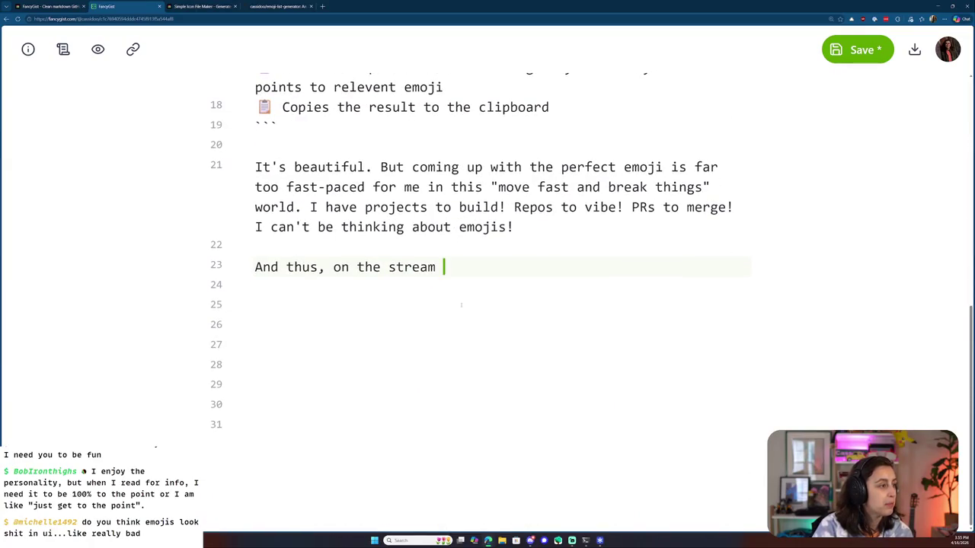
text(, we build an emoji-pow)
key(BackSpace)
key(BackSpace)
key(BackSpace)
key(BackSpace)
text(list generator that)
- Replace the intro's naming aside and 'Anyway.' with '! Let me tell you about it.'
scroll(460, 305, up, 3)
scroll(460, 304, up, 2)
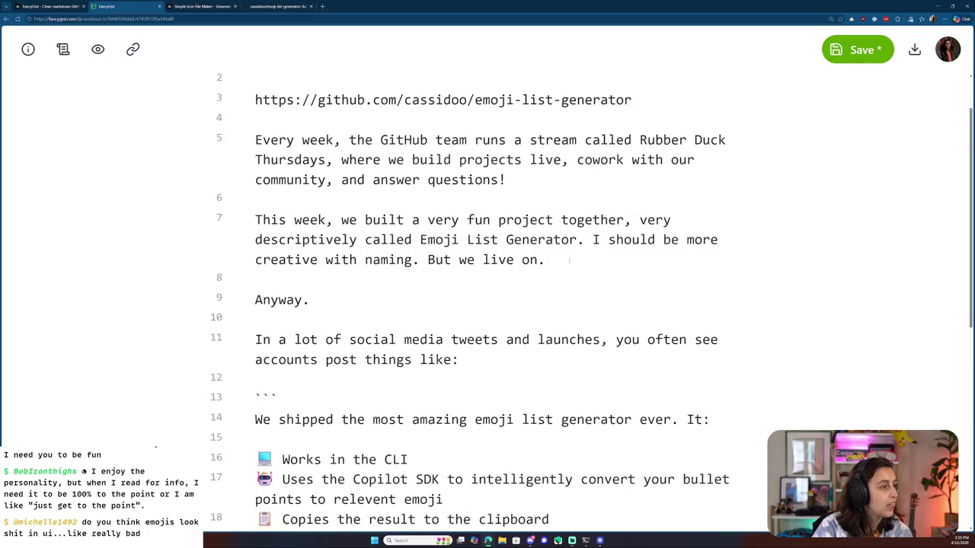
drag(560, 259, 586, 240)
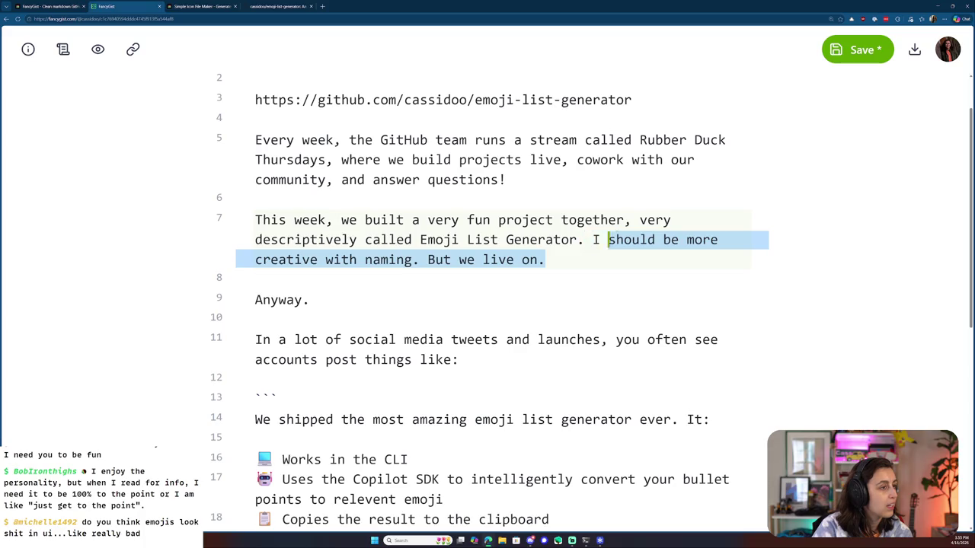
drag(586, 240, 625, 219)
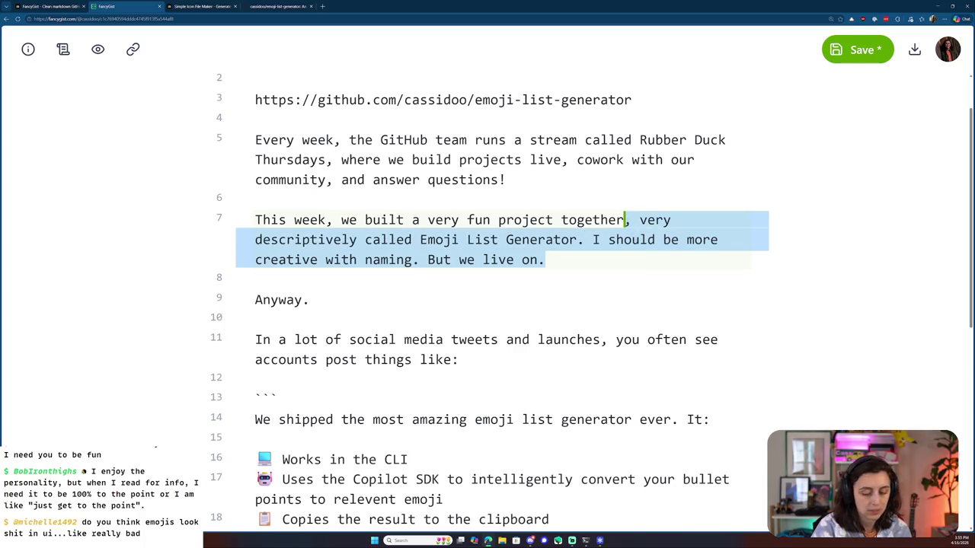
click(432, 280)
drag(310, 300, 625, 220)
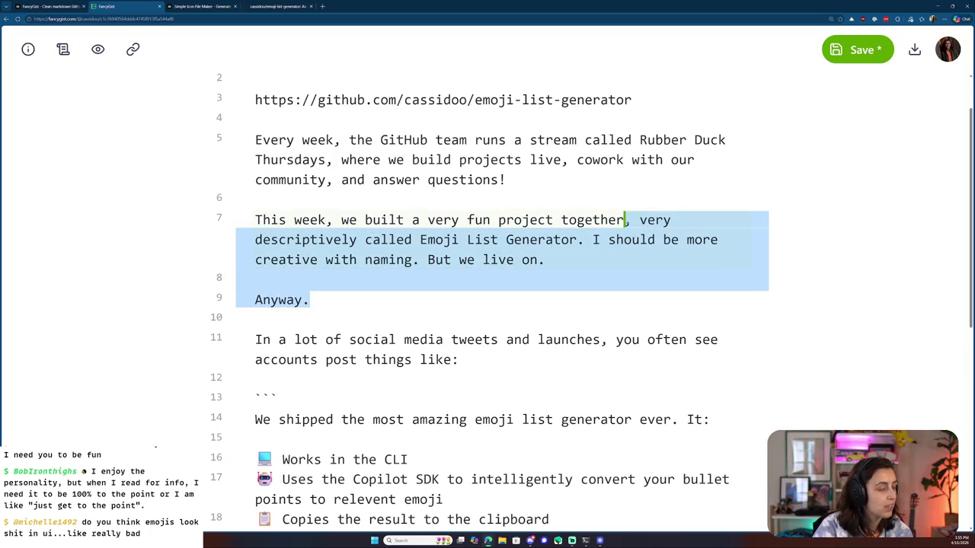
key(BackSpace)
text(! Let me tell you about it.)
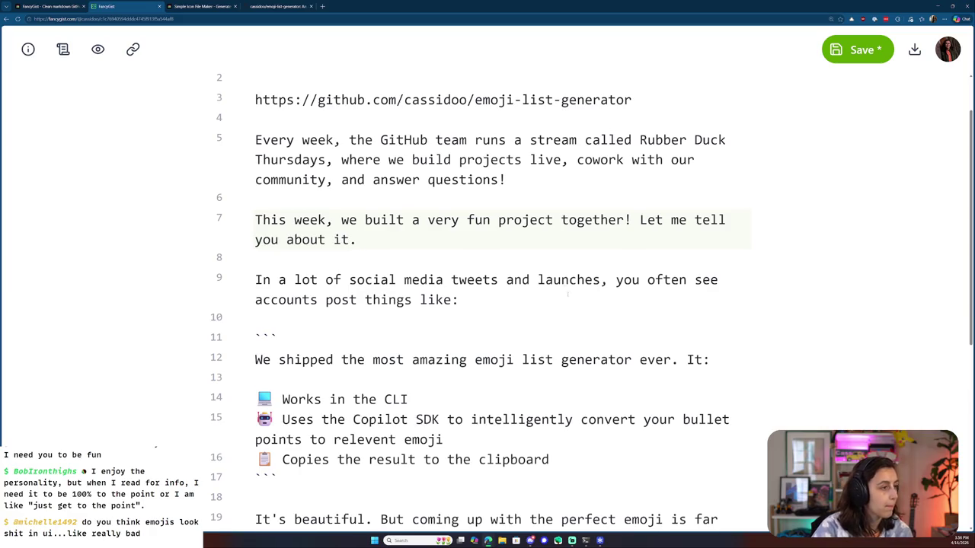
- Remove the blank lines and trailing 'that', then paste the naming aside onto line 21
scroll(620, 264, down, 2)
scroll(592, 304, down, 3)
scroll(591, 304, up, 3)
scroll(546, 303, up, 2)
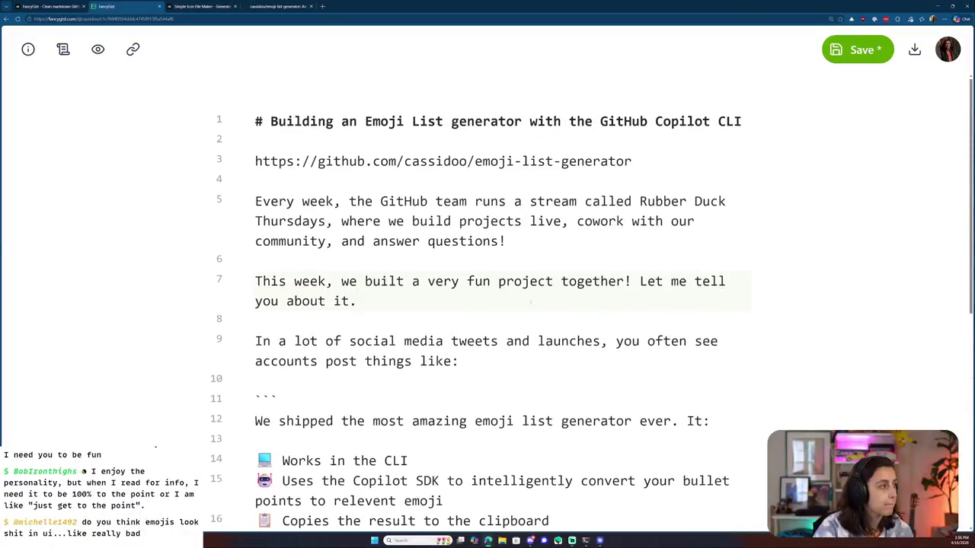
scroll(441, 304, down, 2)
scroll(442, 304, down, 3)
click(495, 342)
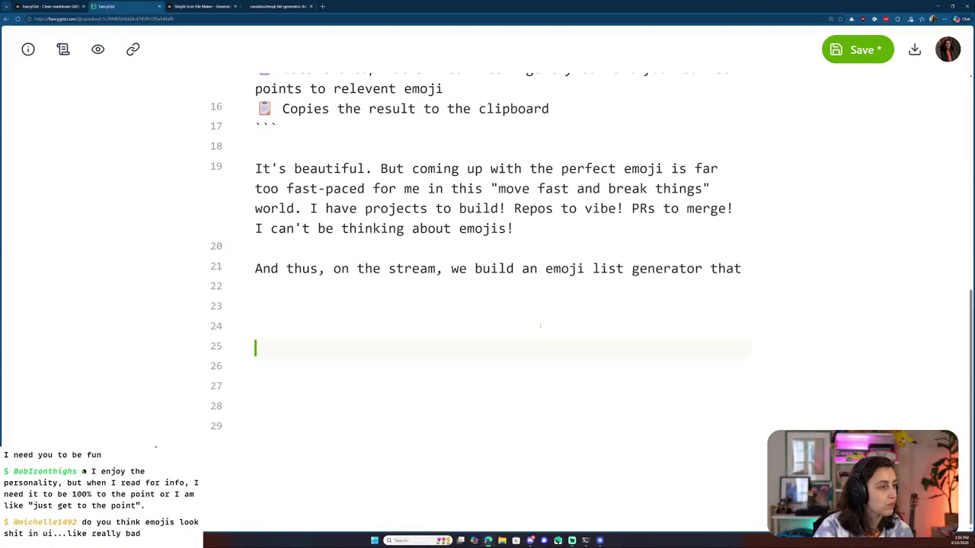
key(BackSpace)
key(BackSpace)
key(BackSpace)
key(BackSpace)
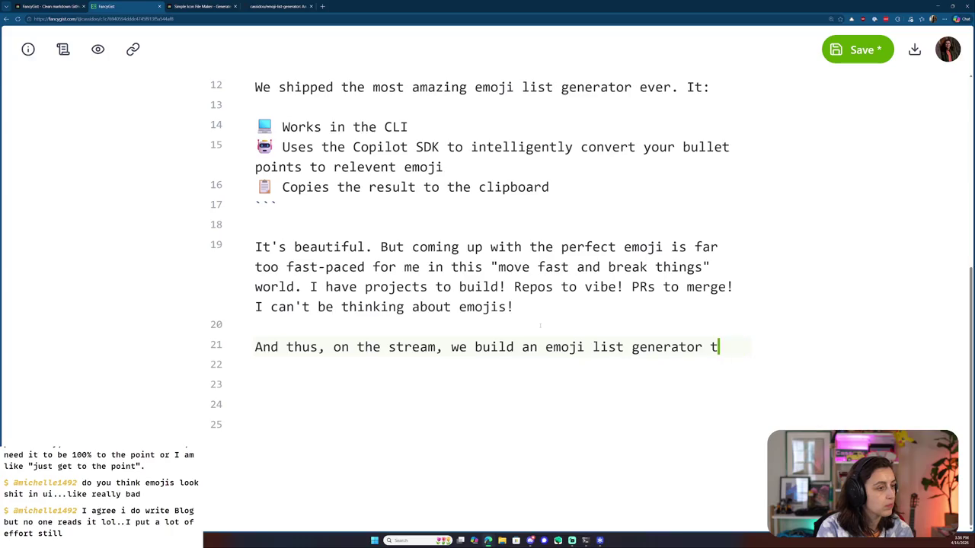
key(BackSpace)
key(BackSpace)
key(ctrl+v)
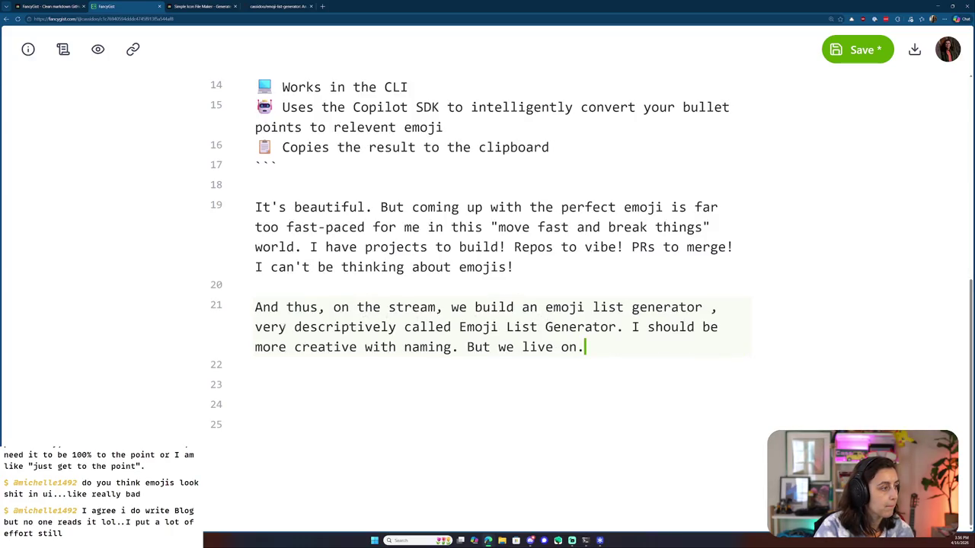
- Wrap the aside in parentheses, follow it with 'That:', and delete the leftover text
key(Up)
key(Home)
key(BackSpace)
key(BackSpace)
key(BackSpace)
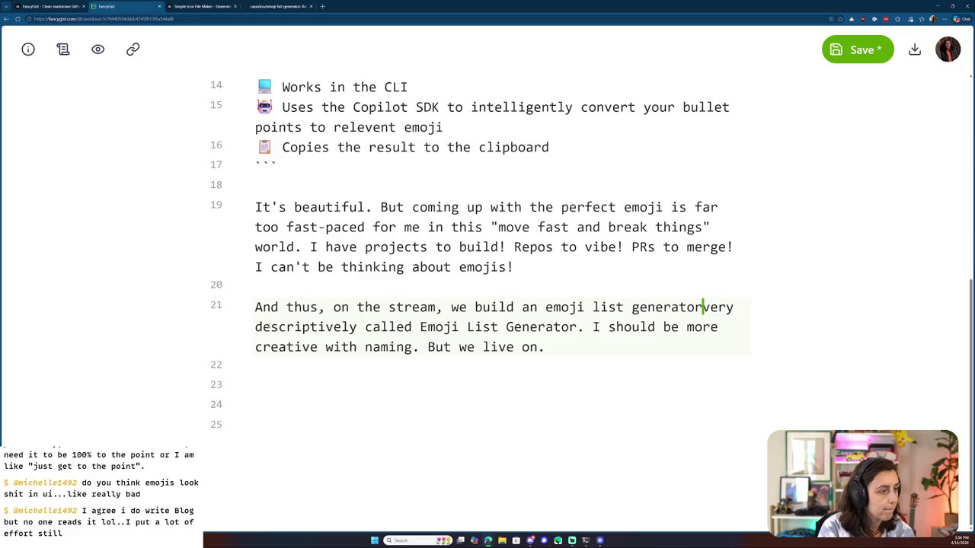
text(()
key(ctrl+Right)
key(ctrl+Right)
key(ctrl+Right)
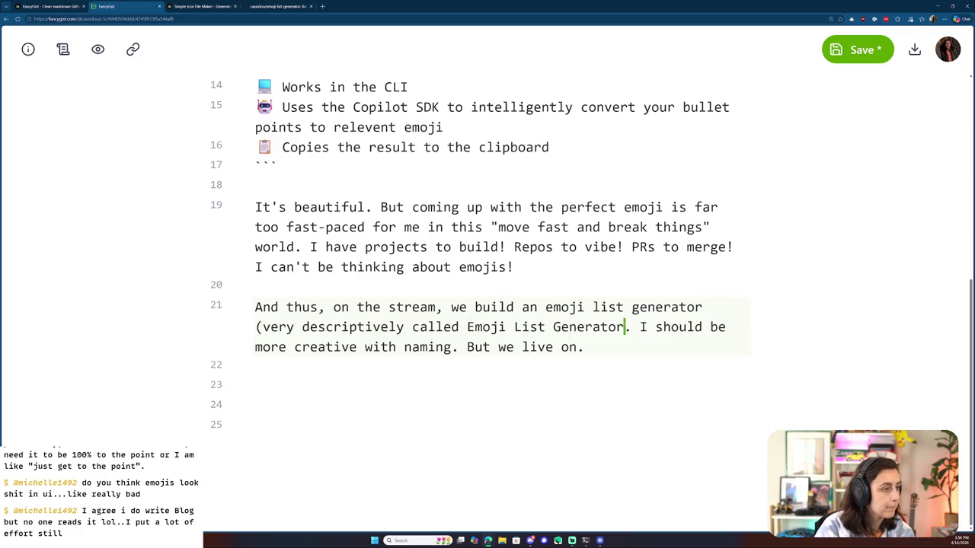
text() That:)
key(shift+Down)
key(shift+Down)
key(BackSpace)
key(Return)
key(Return)
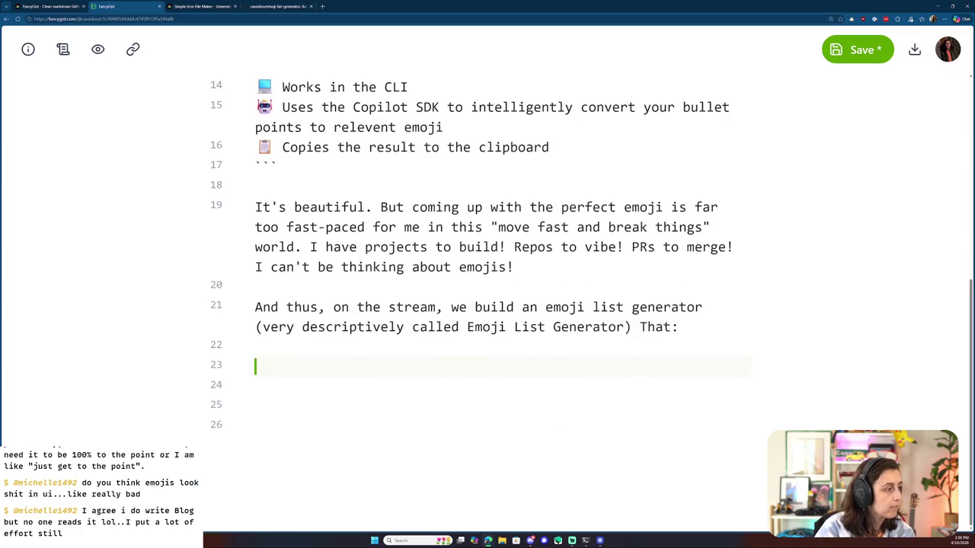
- Lowercase 'That:' to 'that:' and bring the terminal back up
click(648, 327)
key(BackSpace)
text(t)
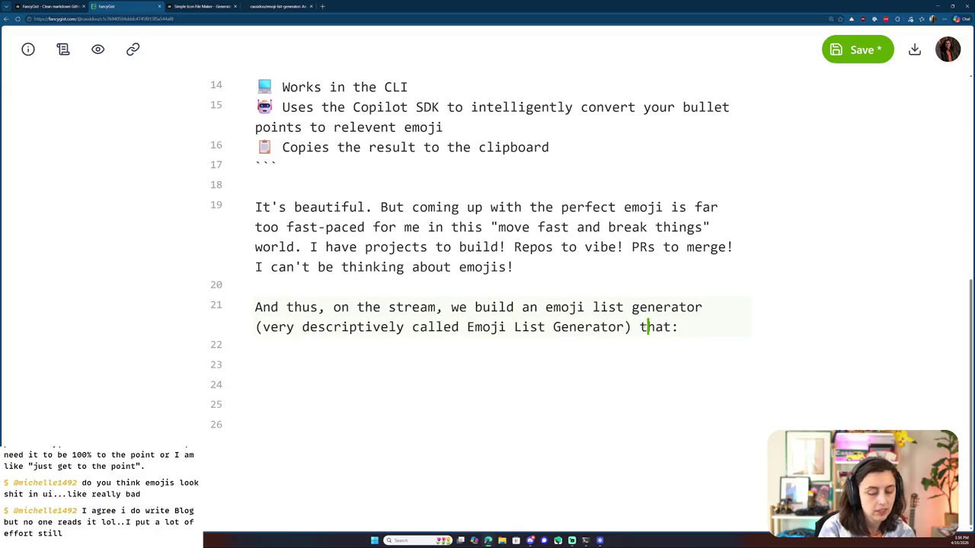
click(543, 363)
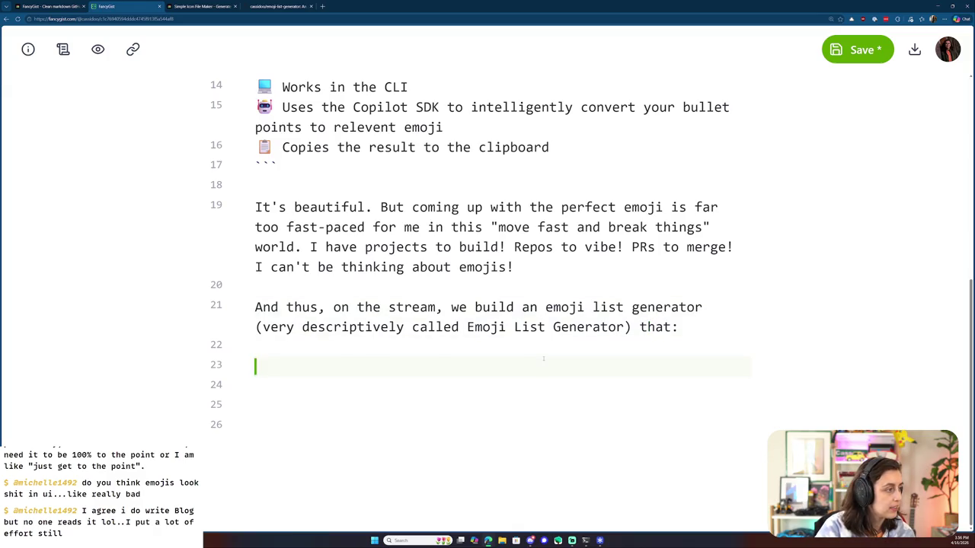
click(586, 540)
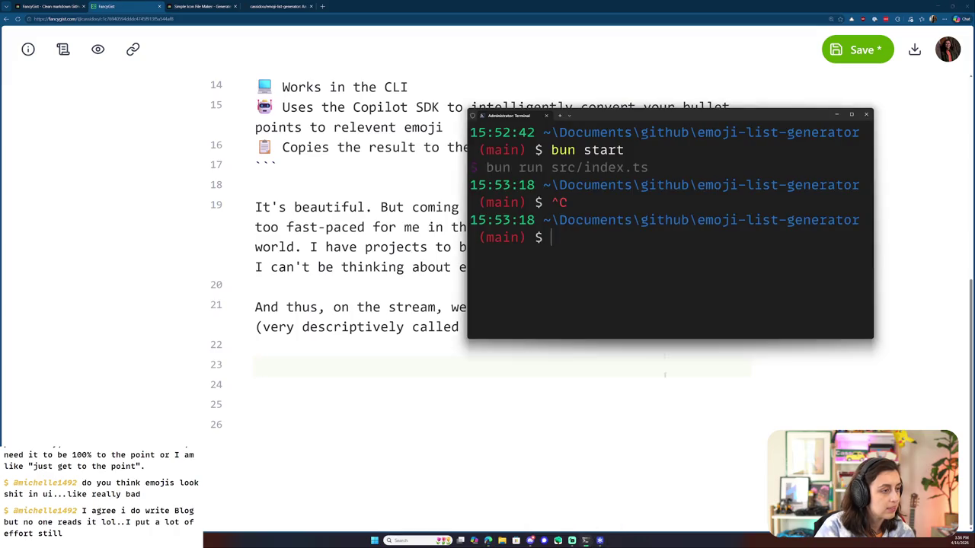
- Launch the Emoji List Generator with 'bun start' and enlarge the terminal window
text(bun start)
key(Return)
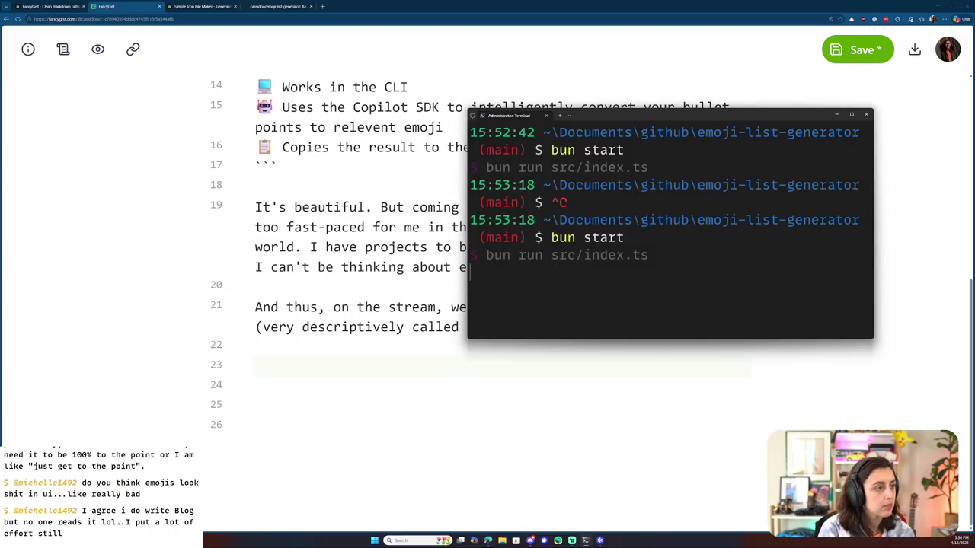
drag(847, 343, 848, 511)
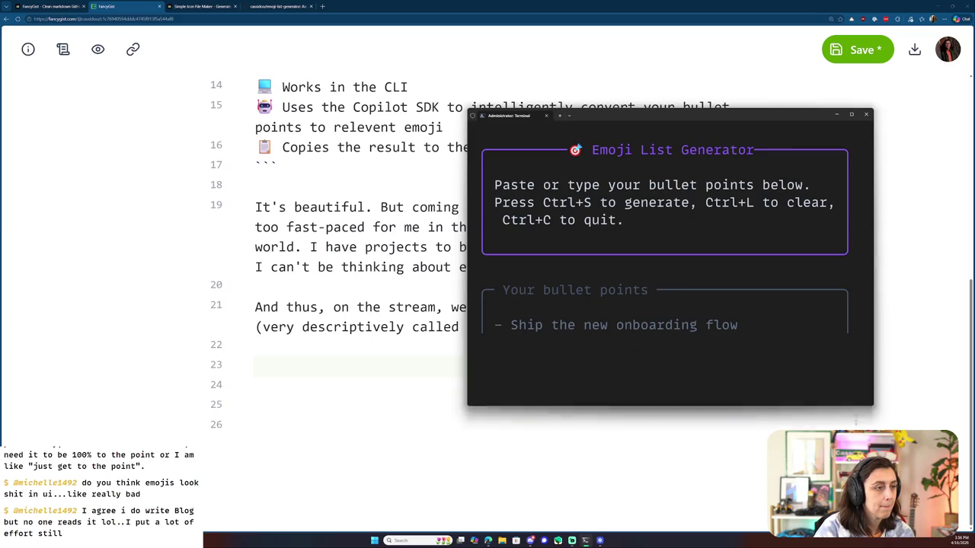
drag(670, 115, 738, 29)
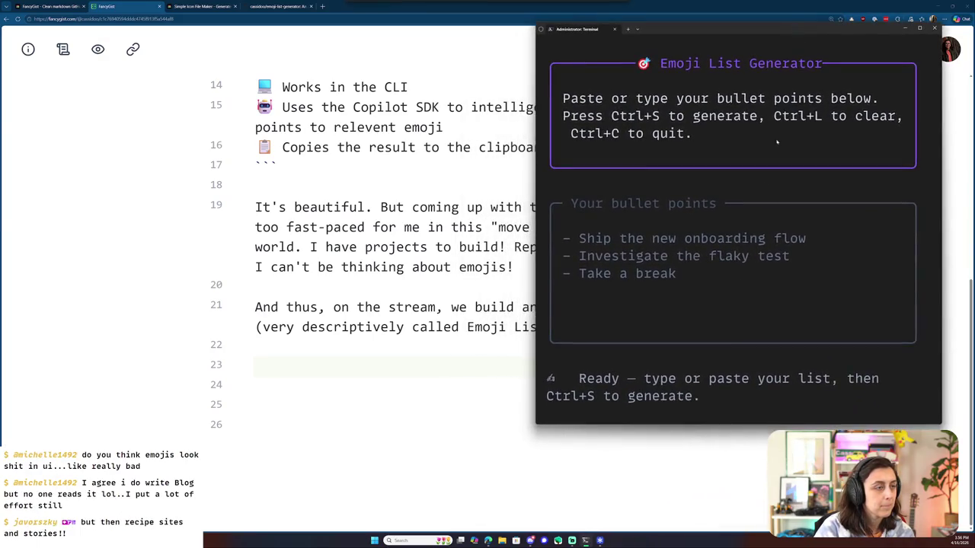
drag(717, 427, 717, 495)
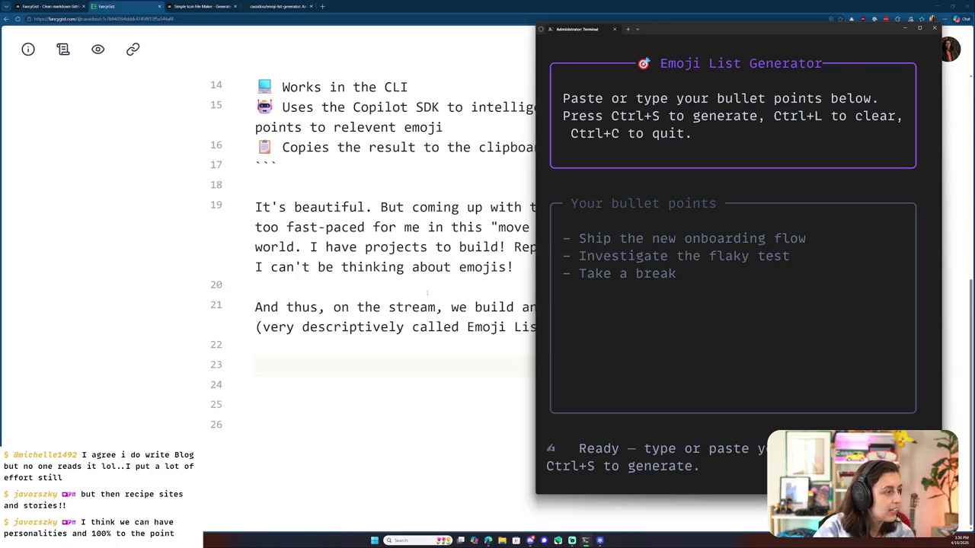
- Switch to the blog draft, then bring the generator terminal back in front of it
click(304, 286)
click(586, 540)
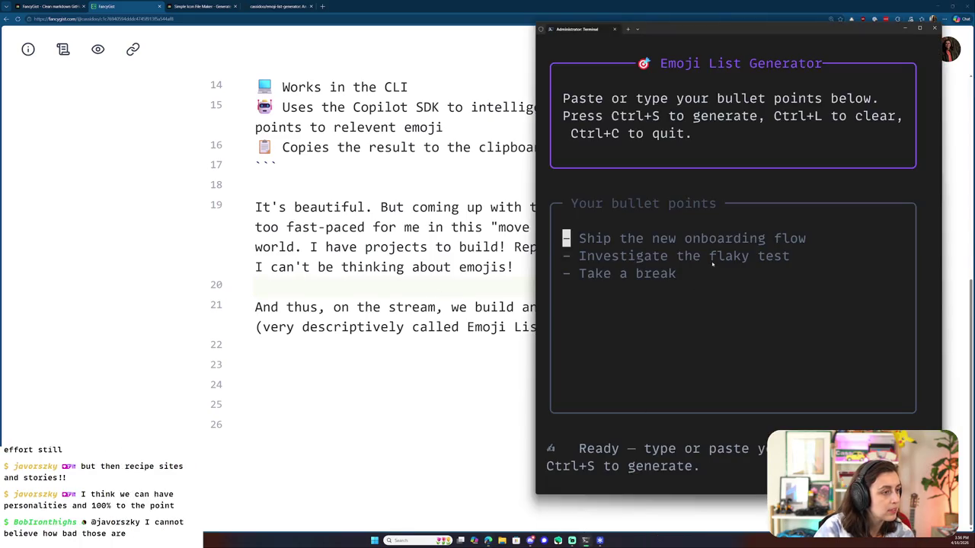
scroll(430, 319, up, 3)
scroll(430, 320, up, 3)
scroll(431, 319, down, 4)
scroll(430, 320, down, 1)
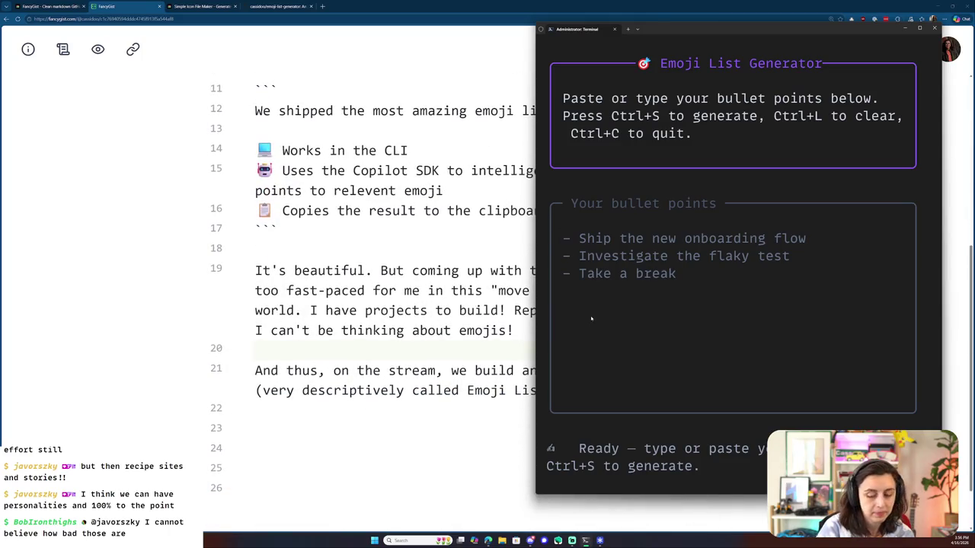
- Enter the first two bullets: 'Runs in the terminal' and 'You paste in or write a list'
text(- Takes a bullete)
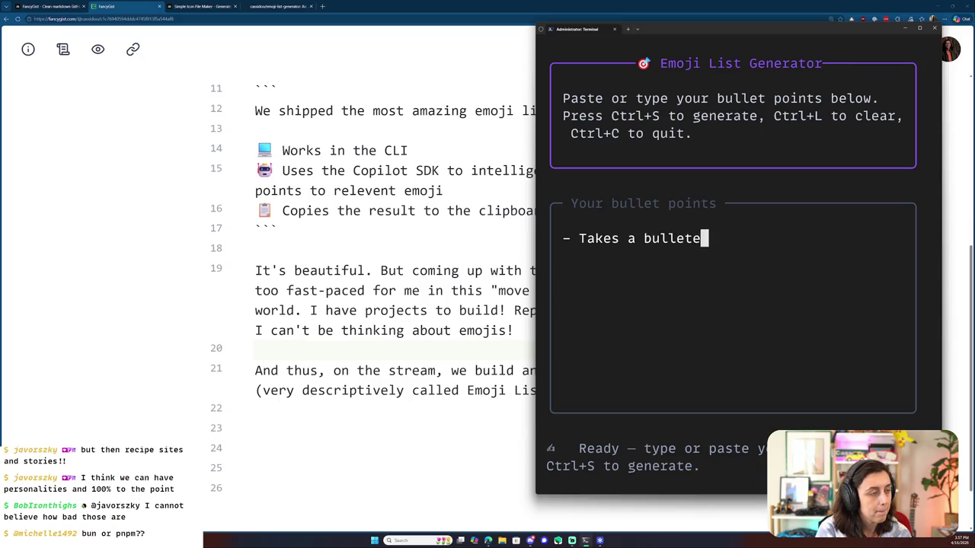
key(BackSpace)
key(BackSpace)
key(BackSpace)
key(BackSpace)
key(BackSpace)
key(BackSpace)
text(Runs in the terminal)
key(Return)
text(-)
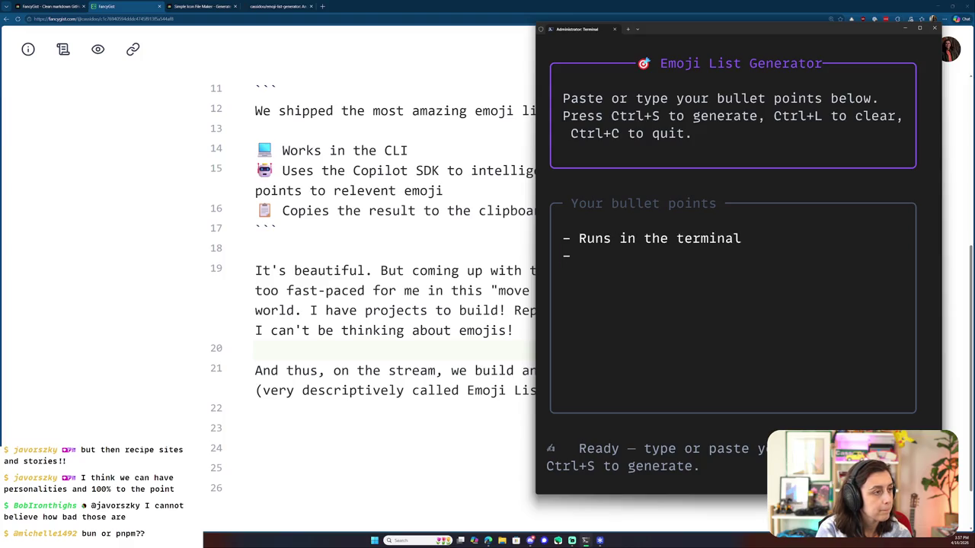
text(T)
key(BackSpace)
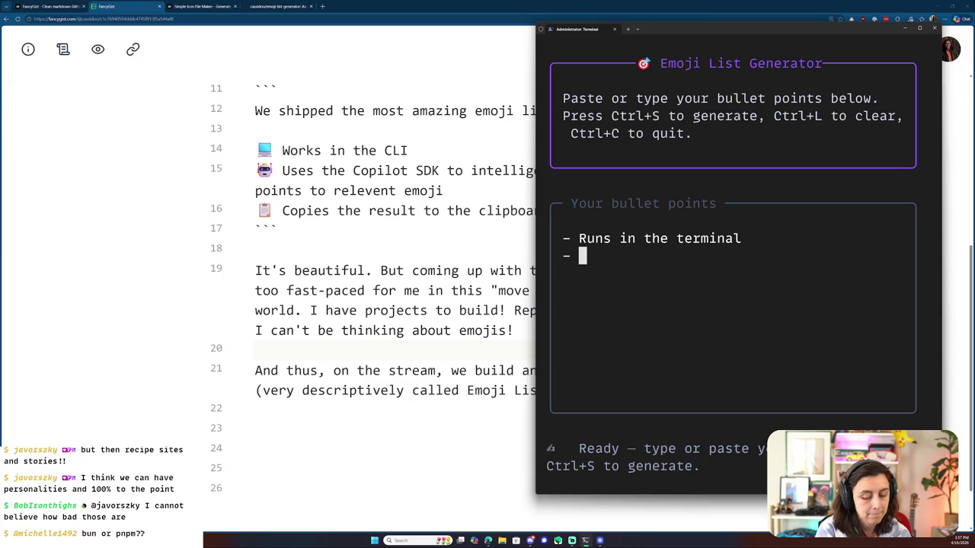
text(You paste in)
key(BackSpace)
key(BackSpace)
key(BackSpace)
text(or write a list)
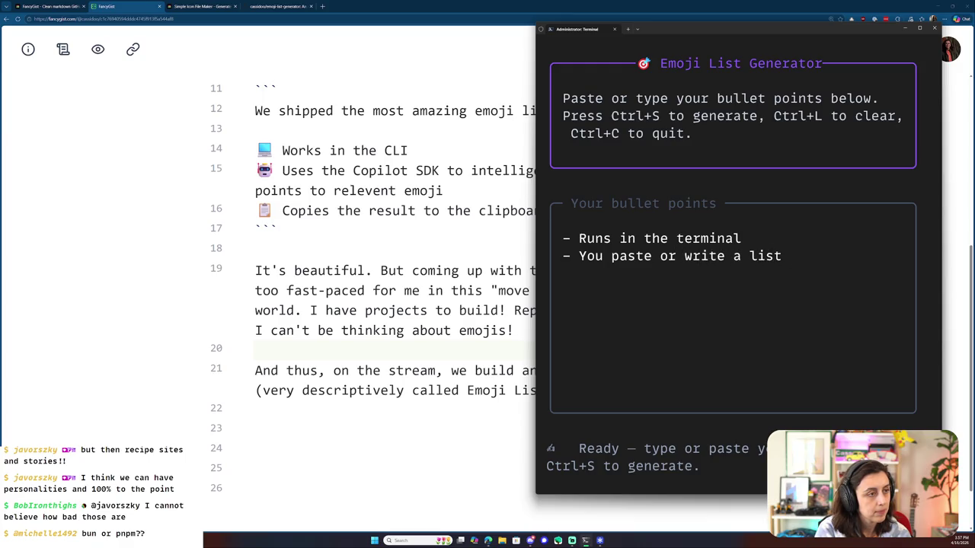
- Add the bullets 'You hit Ctrl + S' and 'You get the list on your clipboard'
key(Return)
text(- You hit Ctrl + S)
key(Return)
text(- You get a copy-ab)
key(BackSpace)
key(BackSpace)
key(BackSpace)
key(BackSpace)
key(BackSpace)
key(BackSpace)
key(BackSpace)
key(BackSpace)
key(BackSpace)
text(the s)
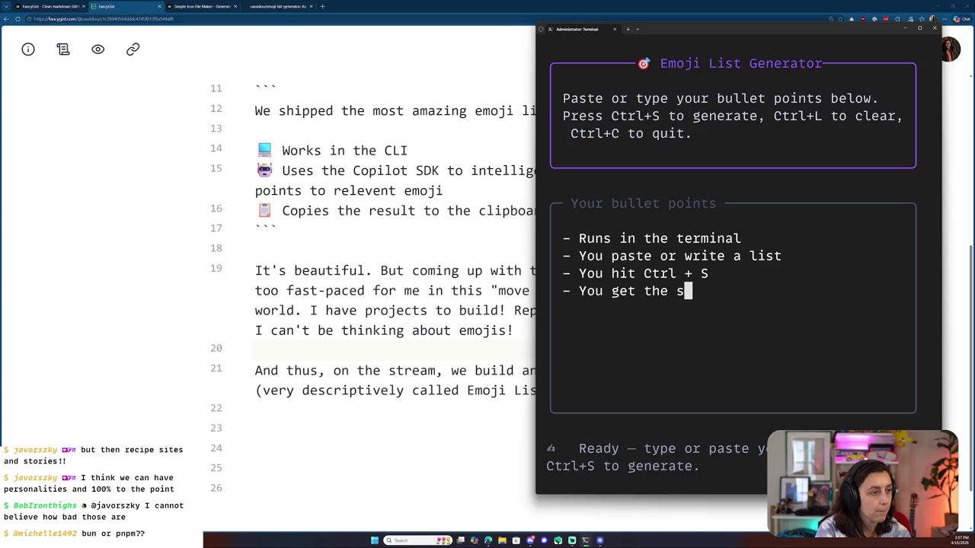
key(BackSpace)
text(lispt)
key(BackSpace)
key(BackSpace)
text(t on your clipboard)
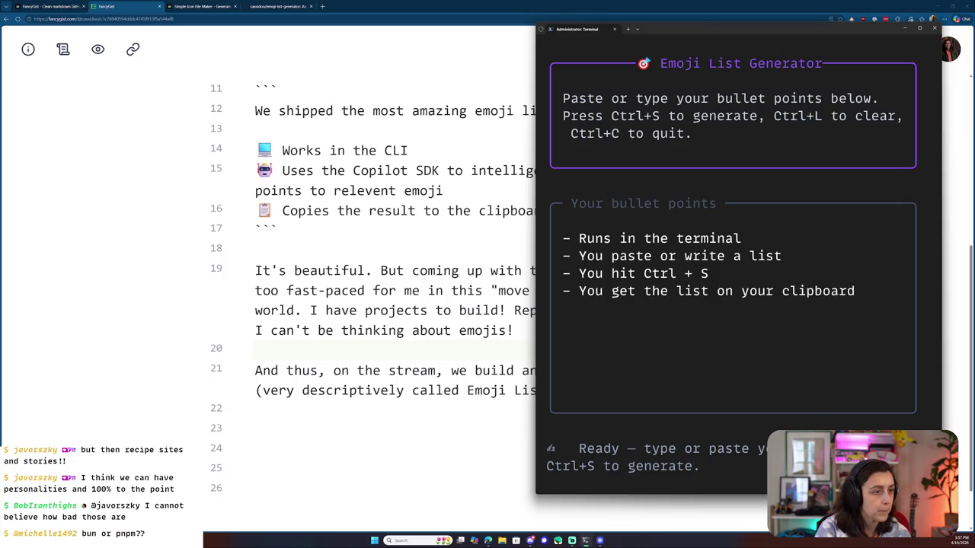
- Generate the emoji list and paste it into the blog post at line 23
key(ctrl+s)
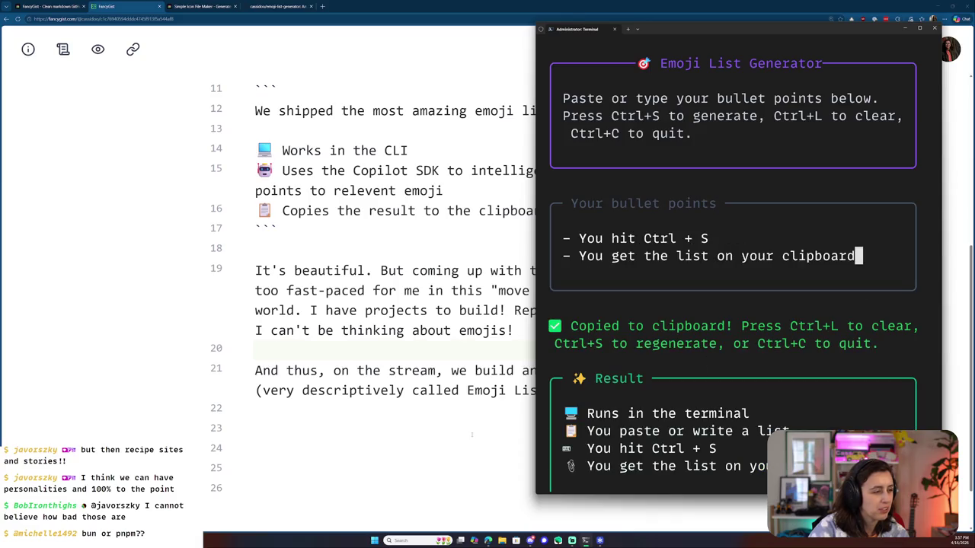
click(453, 453)
key(ctrl+v)
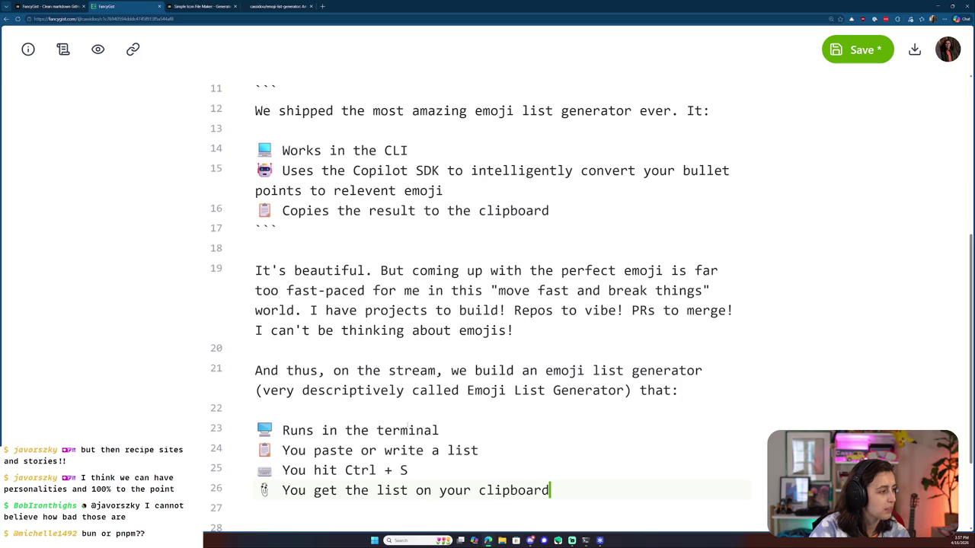
- Add trailing line-break spaces to the ends of emoji bullet lines 23–26
scroll(426, 380, down, 1)
key(Up)
key(Up)
key(Up)
click(486, 350)
click(426, 375)
click(585, 397)
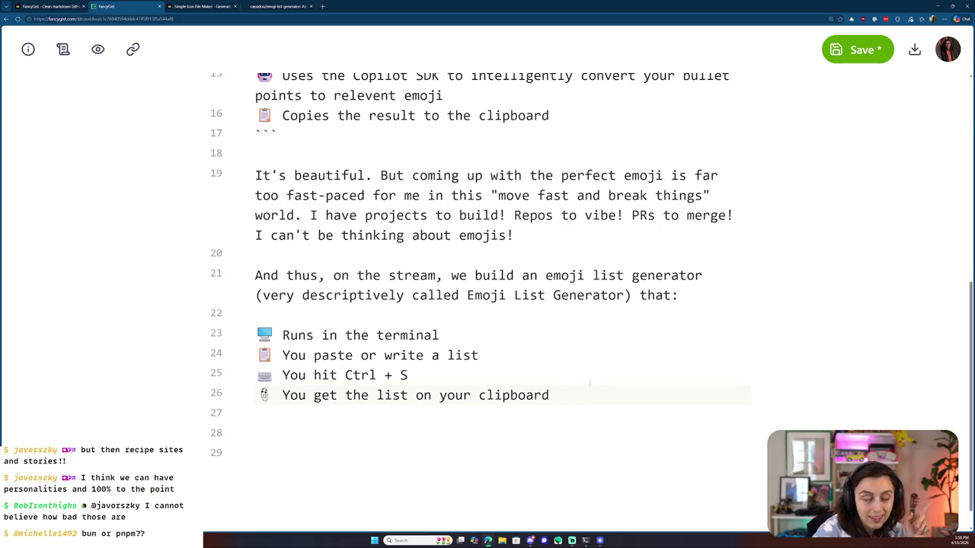
click(476, 373)
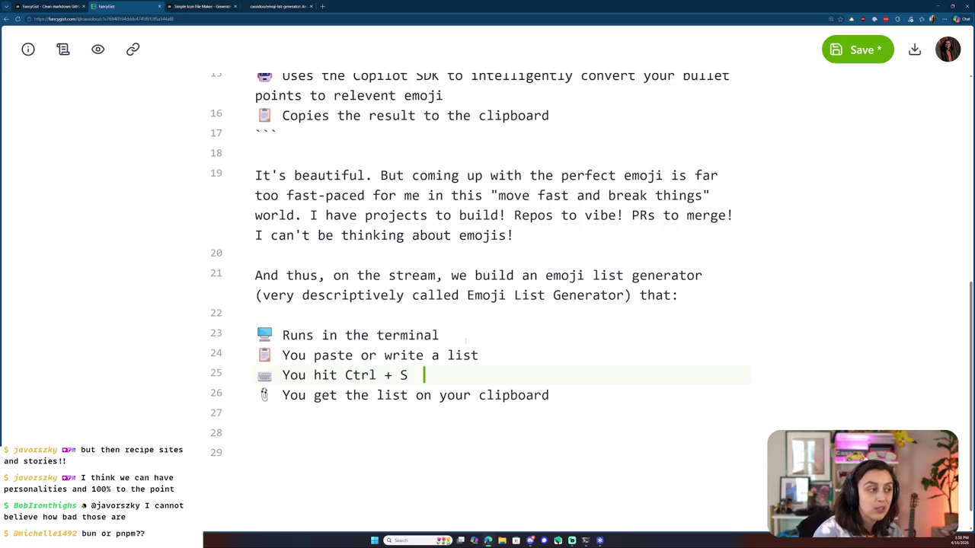
click(465, 339)
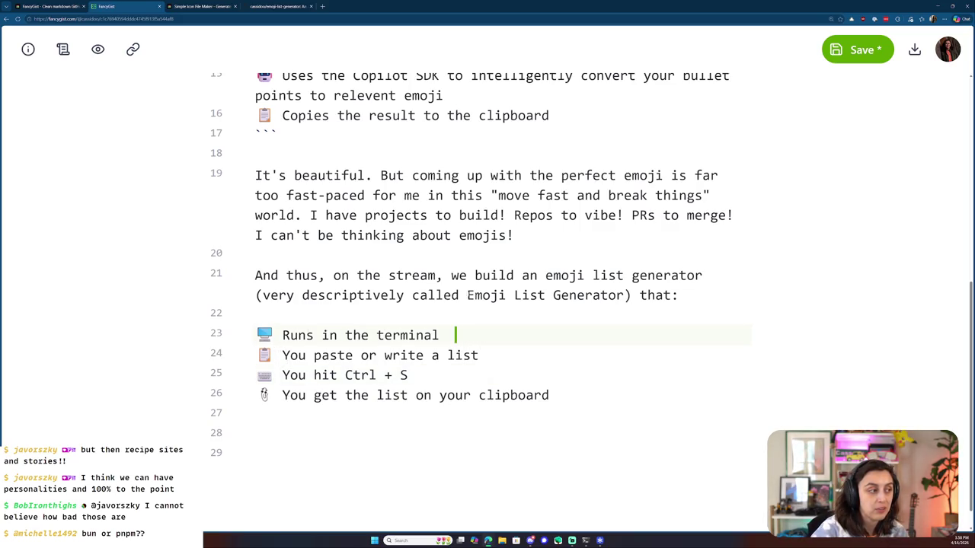
- Save the post, review it in Preview, and return to the markdown source
key(ctrl+s)
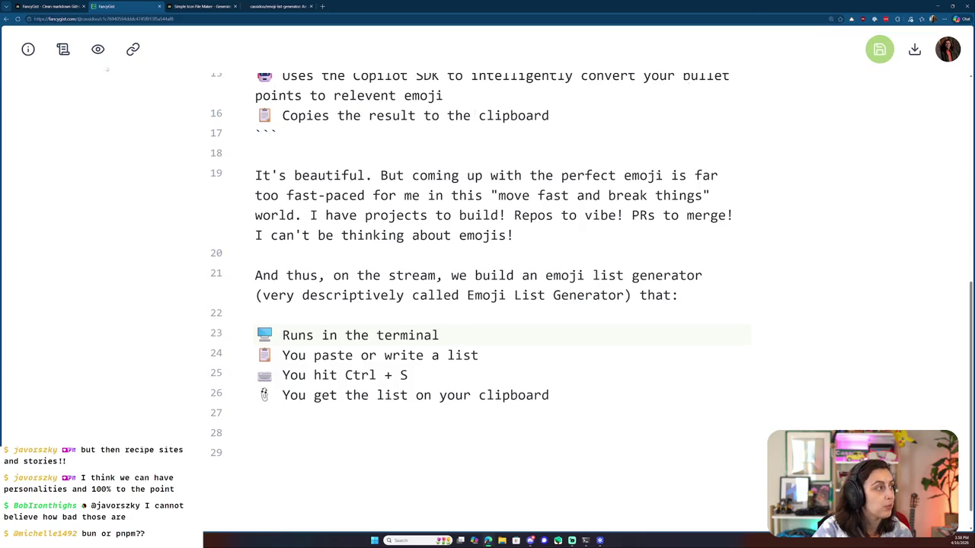
click(99, 50)
scroll(427, 433, down, 2)
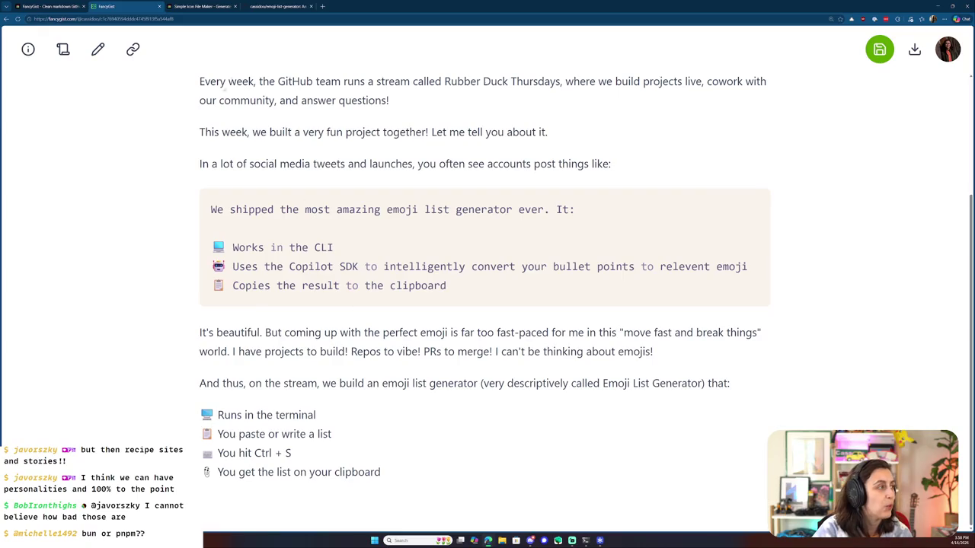
click(98, 49)
- Start the aside '(Can you tell I'm doc' on line 28, then bring the generator terminal forward
scroll(462, 352, down, 3)
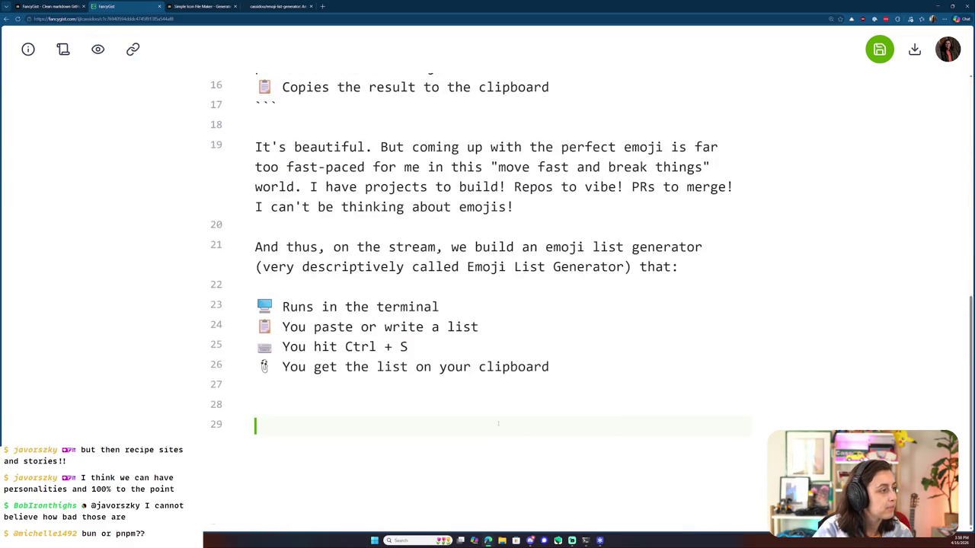
key(Up)
text((Can you tell I'm do)
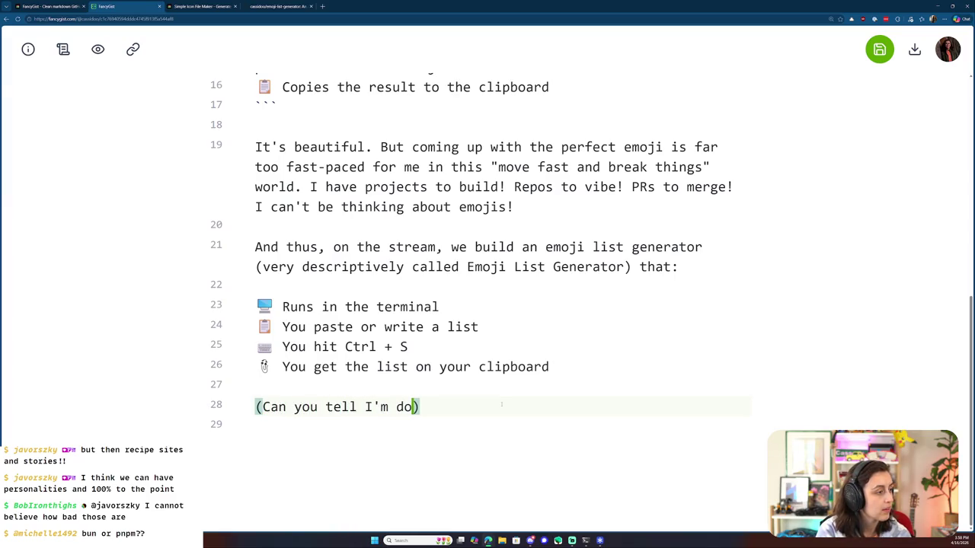
text(c)
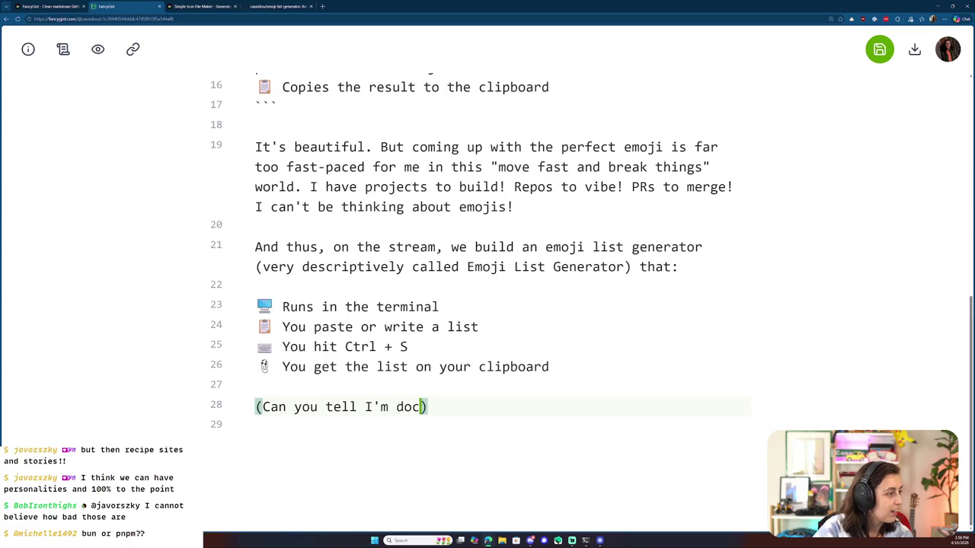
click(275, 367)
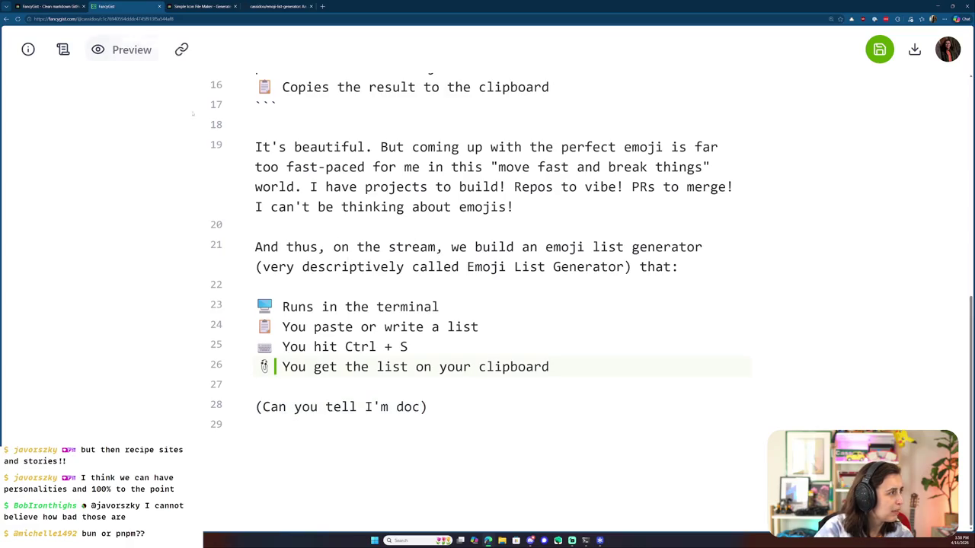
key(shift+Right)
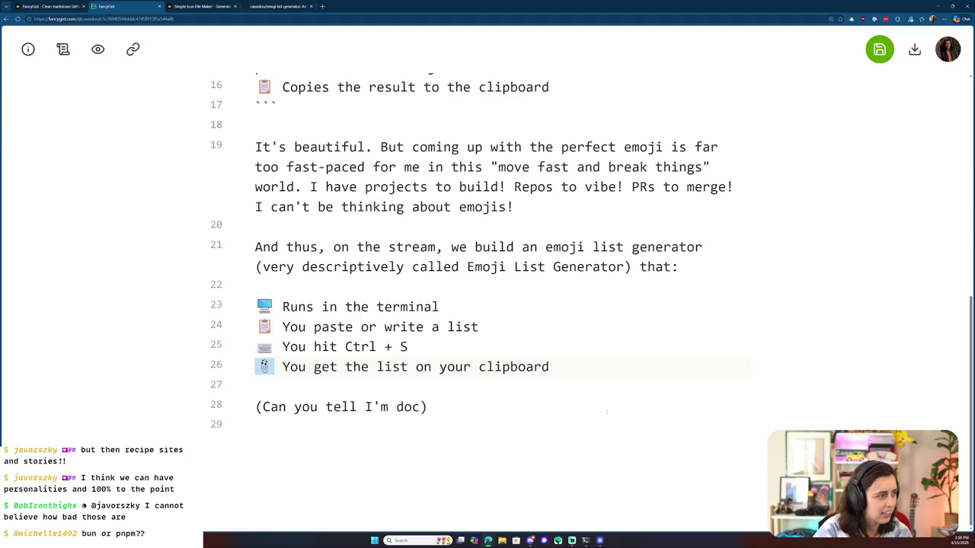
key(Down)
key(Down)
key(End)
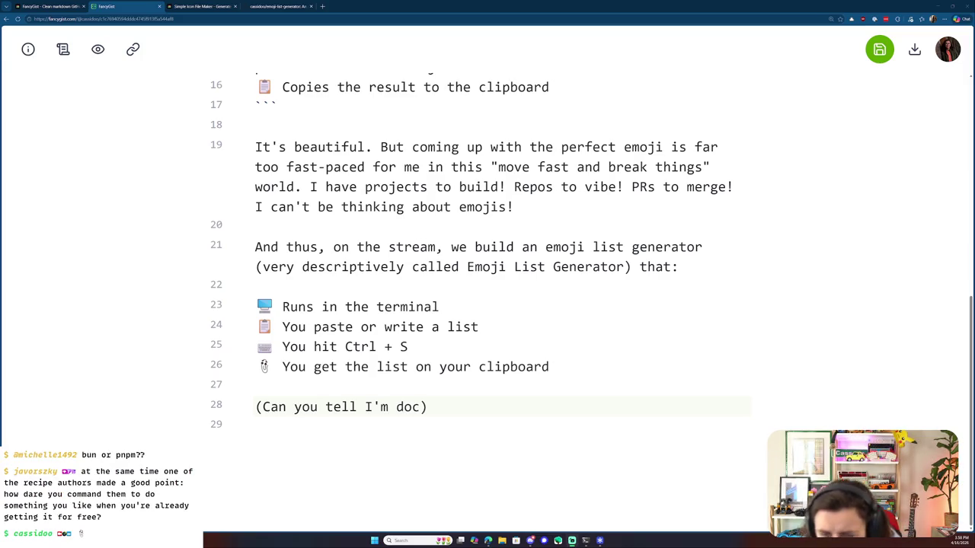
click(585, 541)
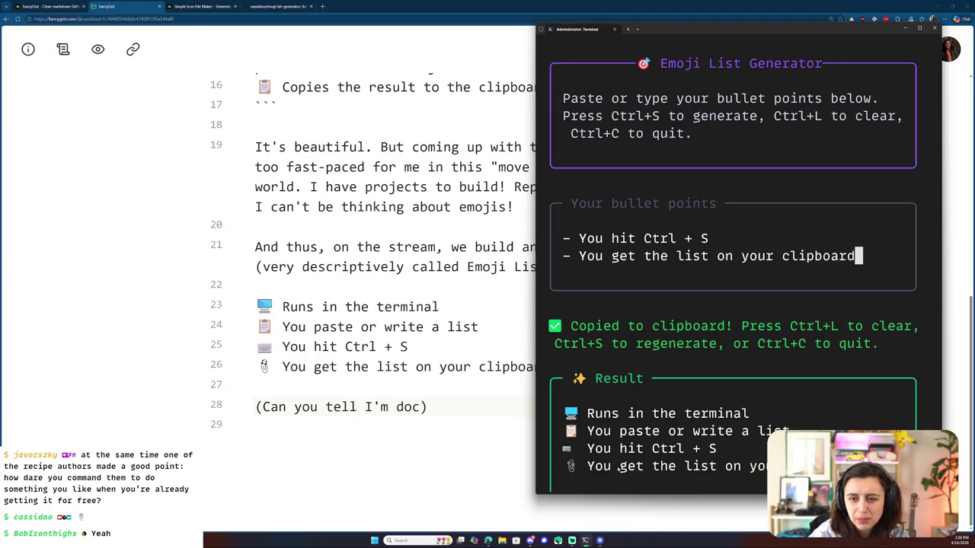
- Back in the browser, select the four emoji bullets on lines 23–26
click(380, 424)
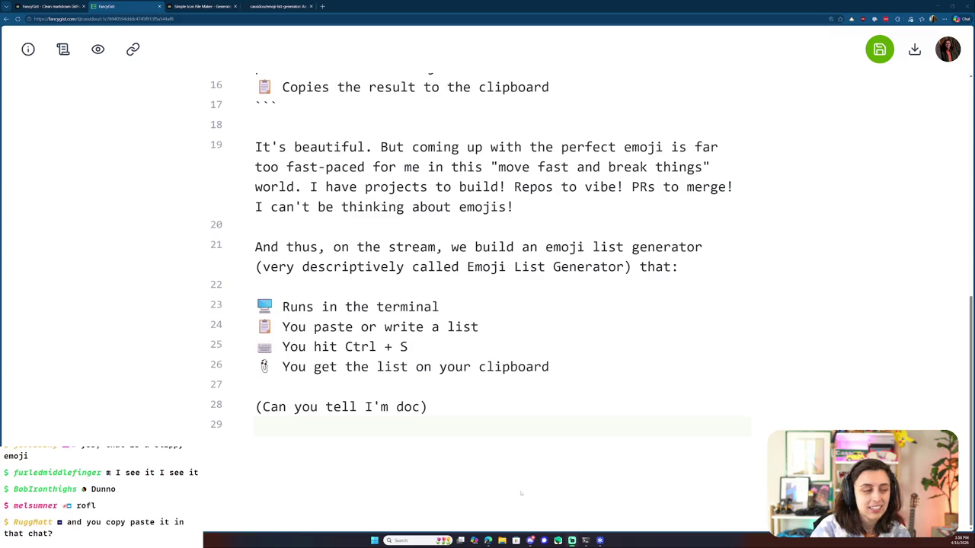
drag(553, 374, 256, 304)
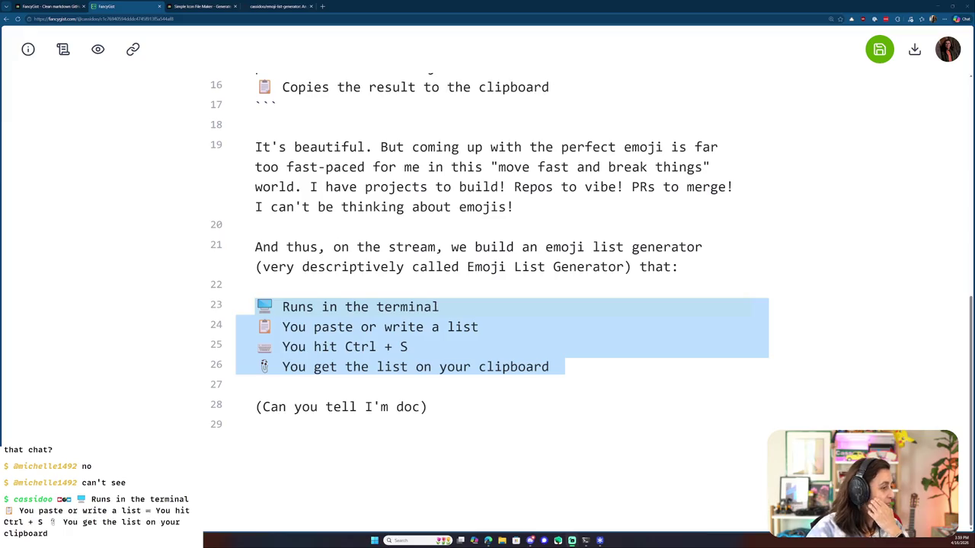
- Finish the line 28 aside as '(Can you tell I'm dogfooding the product here?)'
click(626, 391)
key(Down)
key(Down)
key(Up)
key(Left)
key(BackSpace)
text(gfooding the product here?)
- Add the heading '## How we built it' below the aside
key(End)
key(Return)
key(Return)
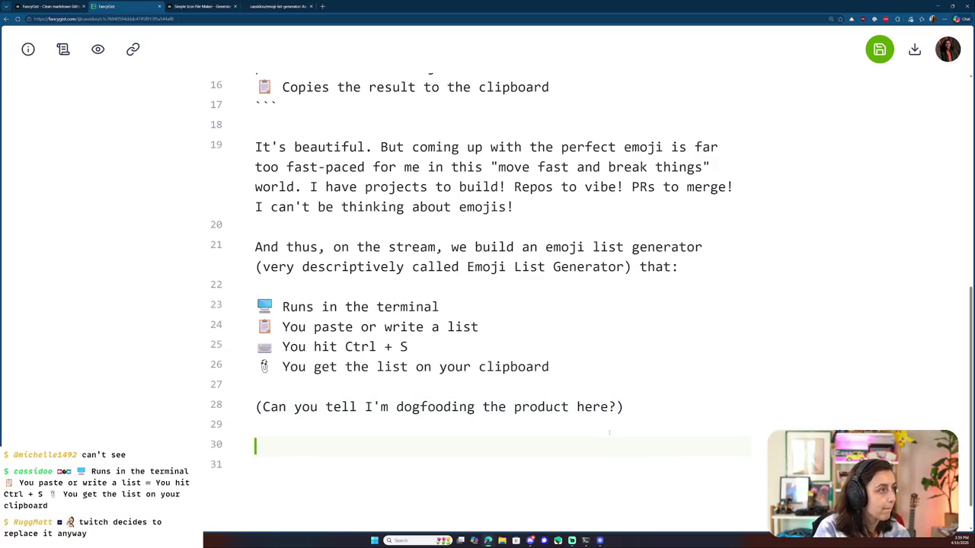
text(## How we build it)
key(BackSpace)
key(BackSpace)
text(t it)
scroll(601, 364, up, 3)
scroll(601, 363, up, 3)
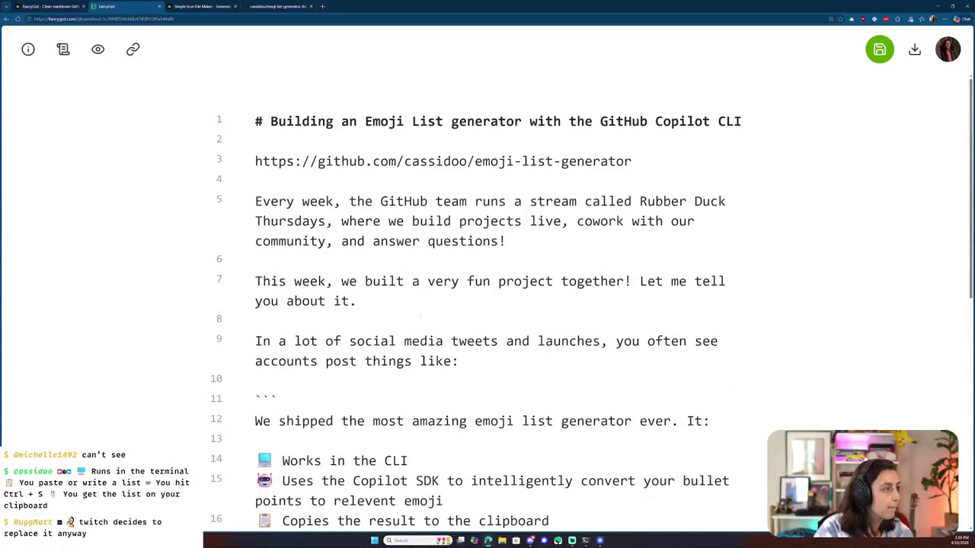
- Insert the heading '## What is it?' after the intro paragraph on line 7
key(Return)
key(Return)
text(## What is it?)
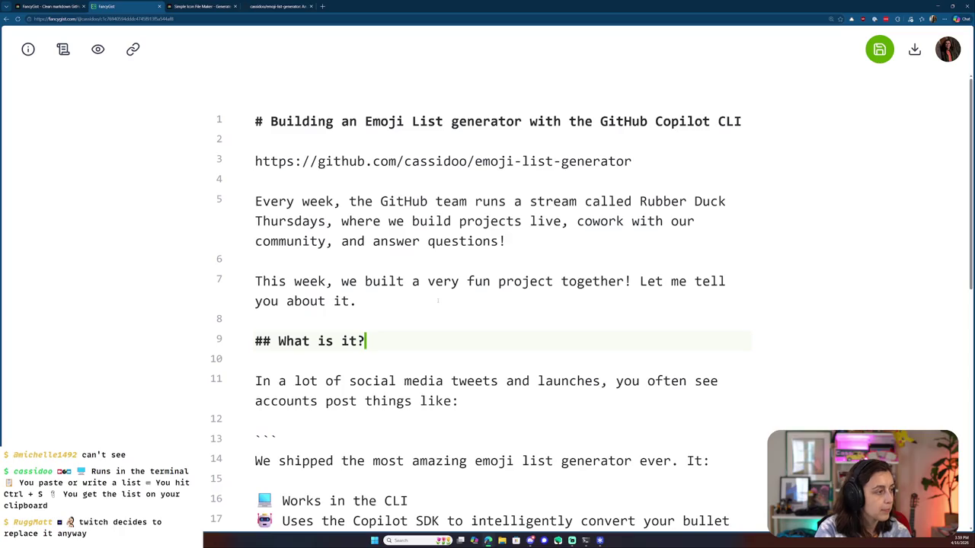
- Open blank lines 33–34 under the 'How we built it' heading
scroll(438, 301, down, 3)
scroll(448, 300, down, 2)
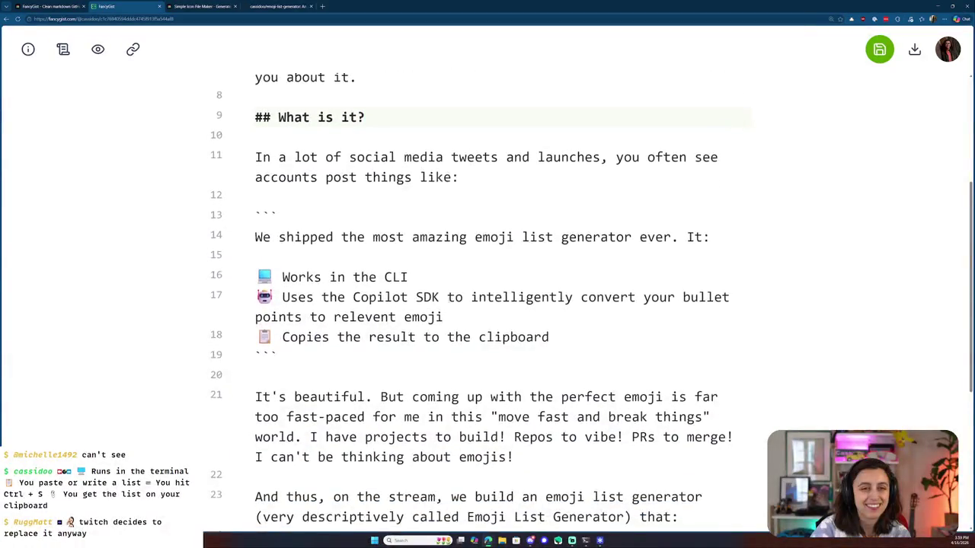
scroll(449, 300, down, 3)
scroll(446, 303, up, 1)
scroll(446, 303, down, 2)
scroll(447, 303, down, 2)
click(472, 426)
key(Return)
key(Return)
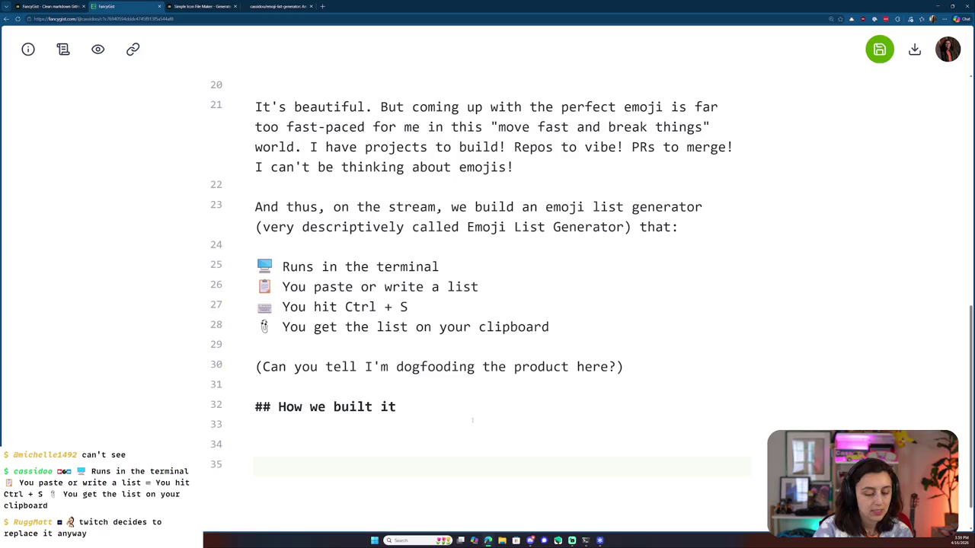
scroll(472, 421, down, 1)
click(458, 408)
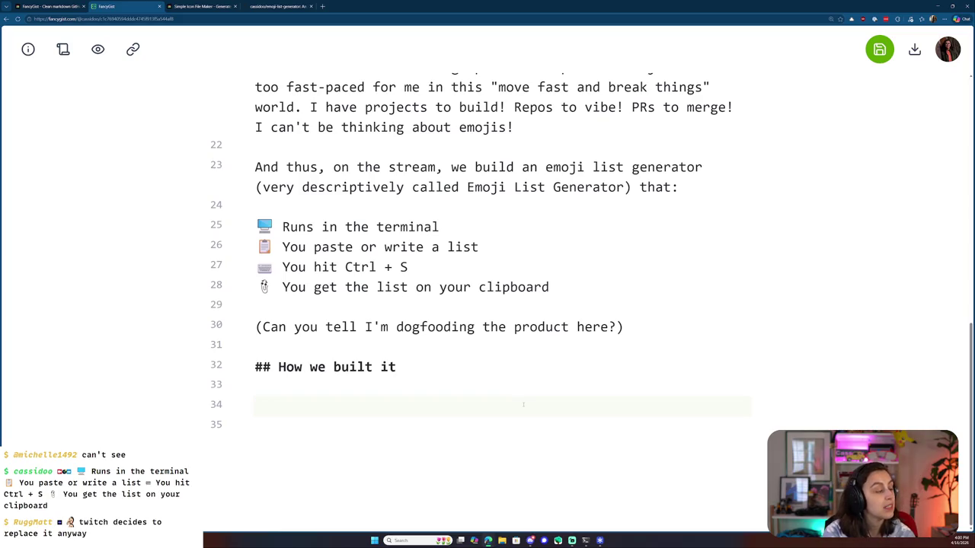
- Write 'We used a few cool technologies for this project:' on line 34, then switch to the GitHub README
text(We used a few cool technologies for thiject:)
key(Return)
key(Return)
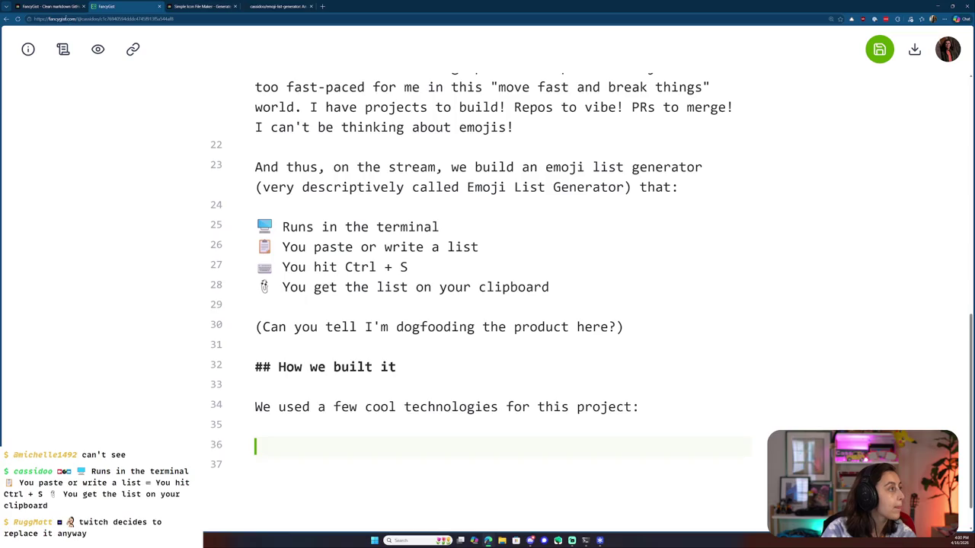
click(278, 6)
- Paste the README's three 'Built on' technology lines into the post at line 36
scroll(266, 190, down, 5)
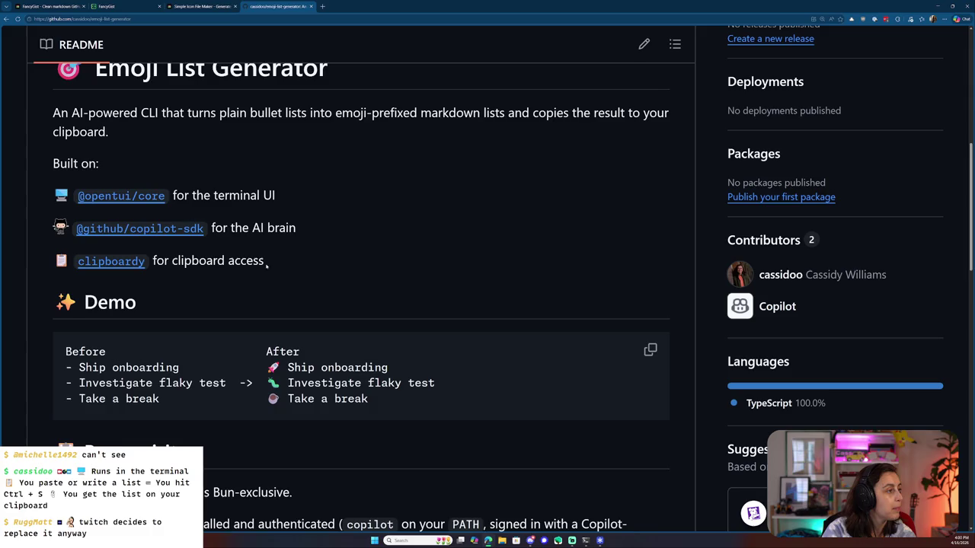
drag(274, 264, 53, 193)
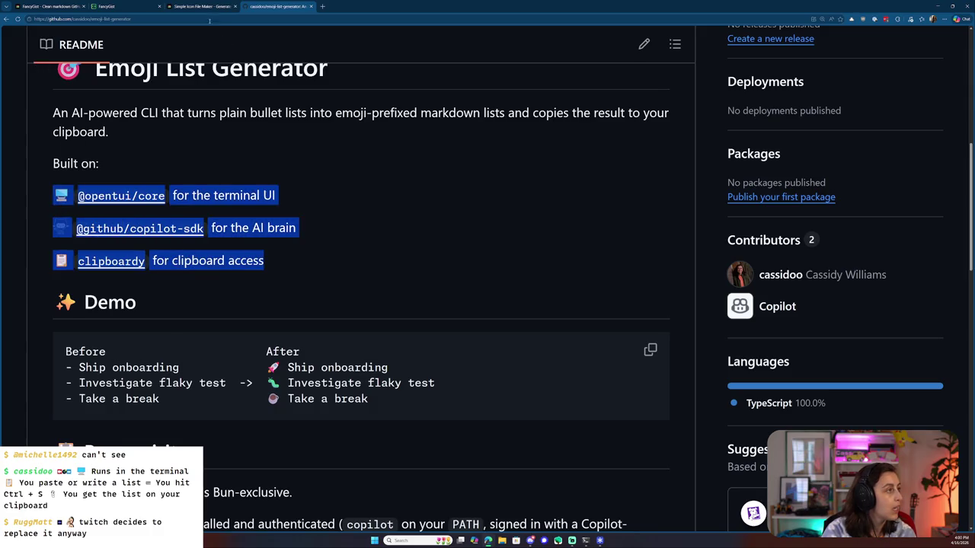
click(204, 6)
click(127, 8)
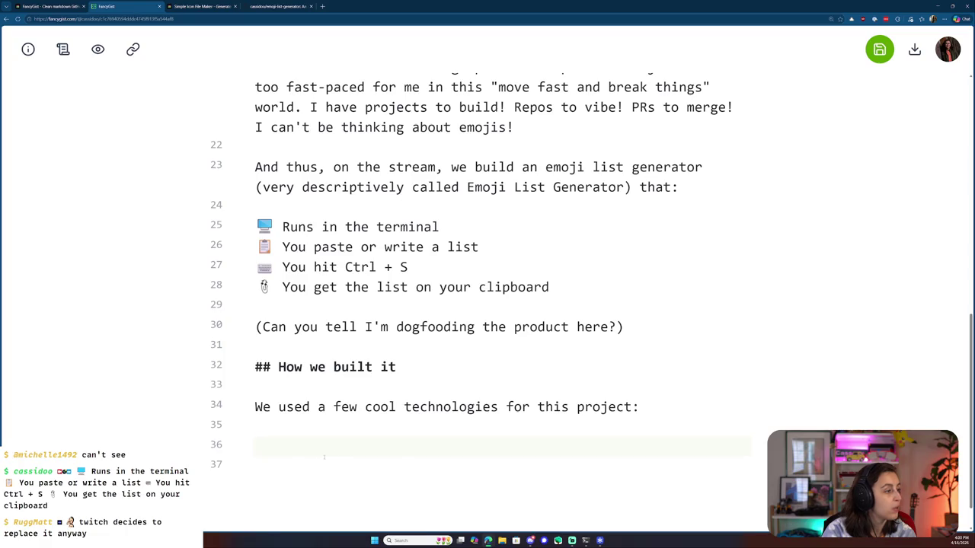
text(🖥️ @opentui/core for the terminal UI  :octocat: @github/copilot-sdk for the AI brain  📋 clipboardy for clipboard access)
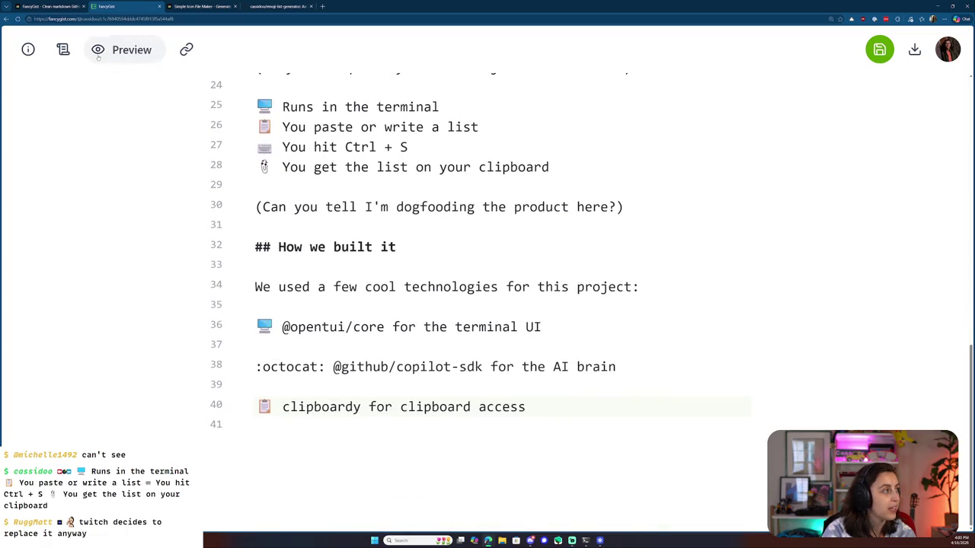
- Check the pasted tech list, including its :octocat: text, in the rendered preview
click(98, 48)
drag(236, 440, 202, 440)
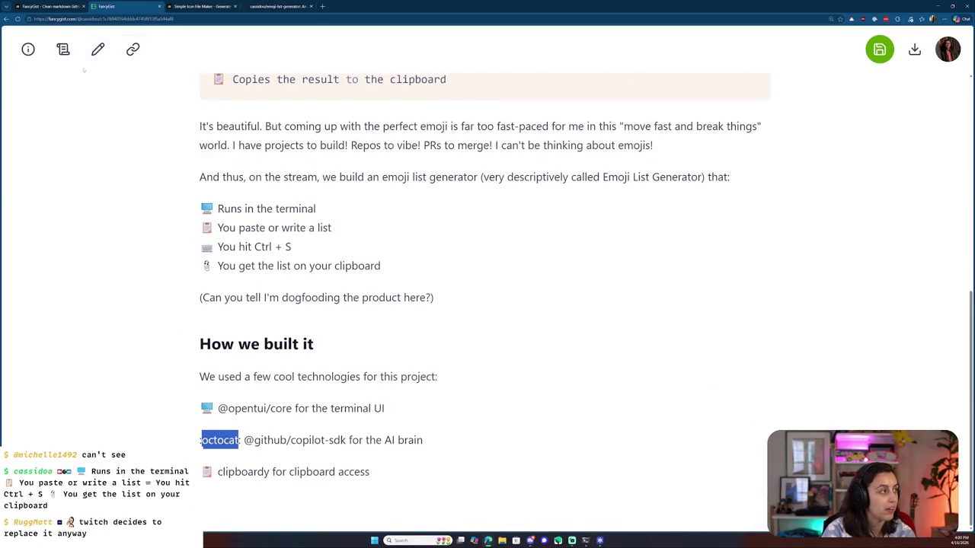
click(97, 49)
scroll(375, 376, down, 5)
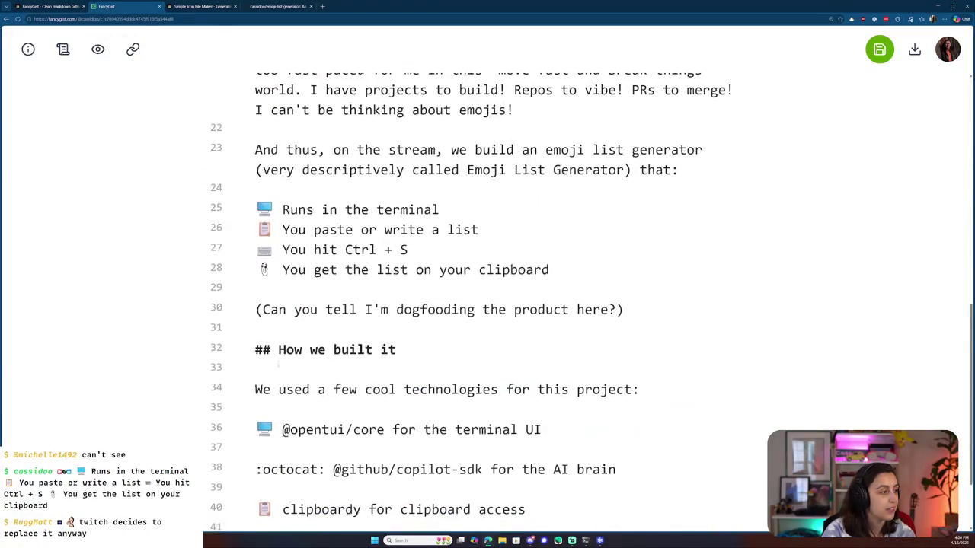
- Replace the :octocat: shortcode with a robot emoji from the emoji picker
drag(327, 366, 255, 366)
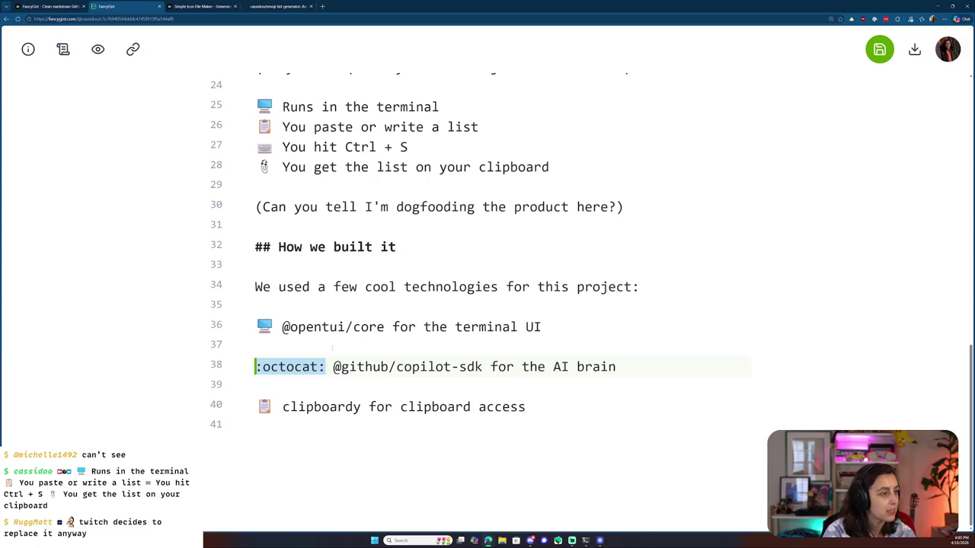
key(BackSpace)
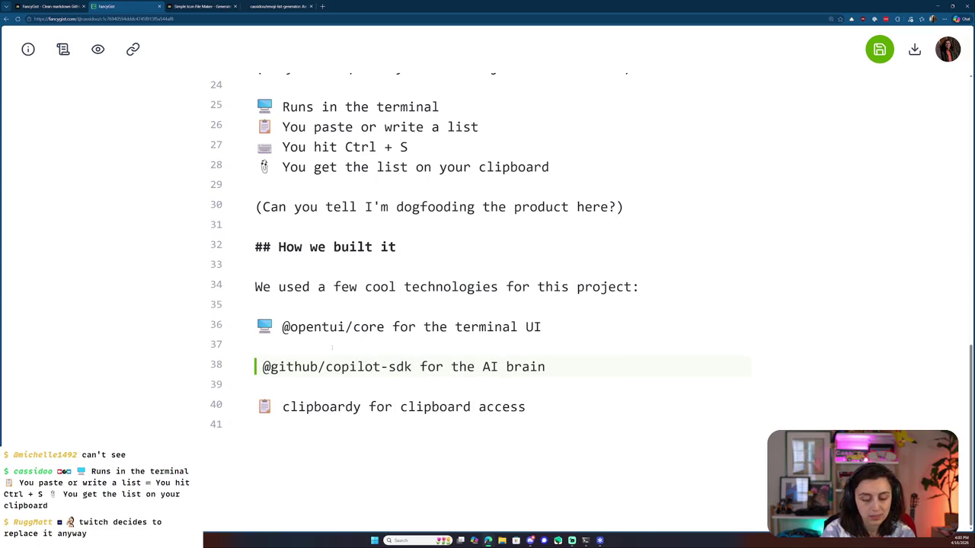
key(super+period)
text(robot)
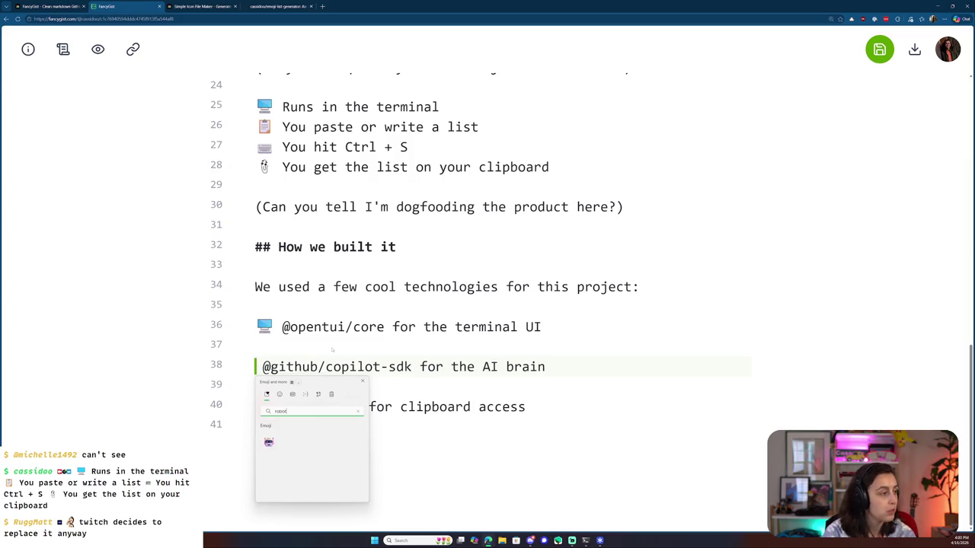
key(Return)
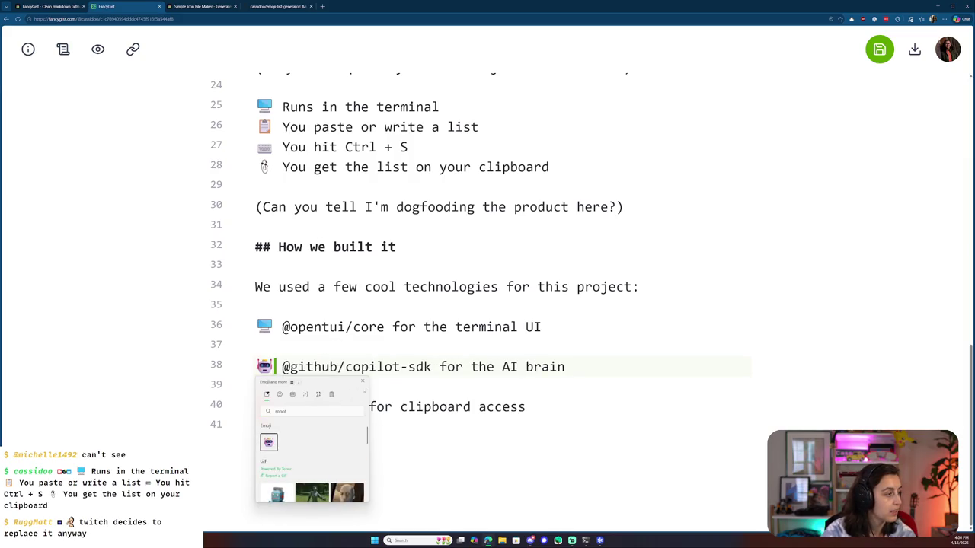
key(Escape)
- Remove the blank lines between the three technology bullets
key(Down)
key(BackSpace)
key(Up)
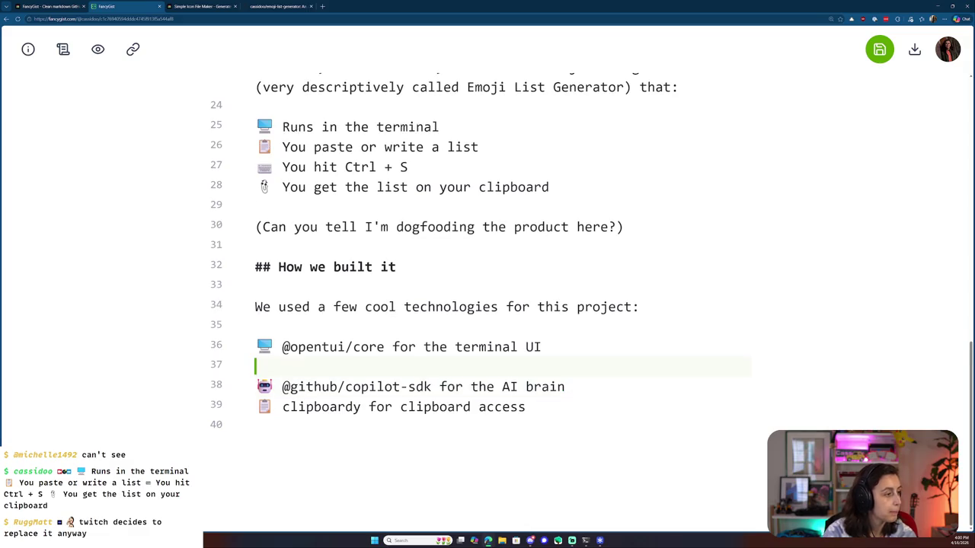
key(BackSpace)
- Wrap clipboardy in backticks as inline code
double_click(339, 407)
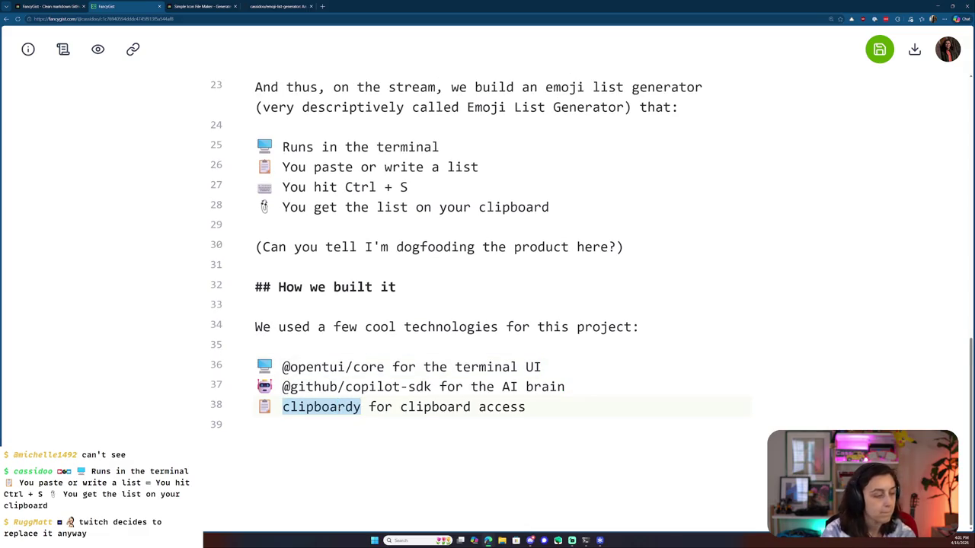
text(`)
key(ctrl+z)
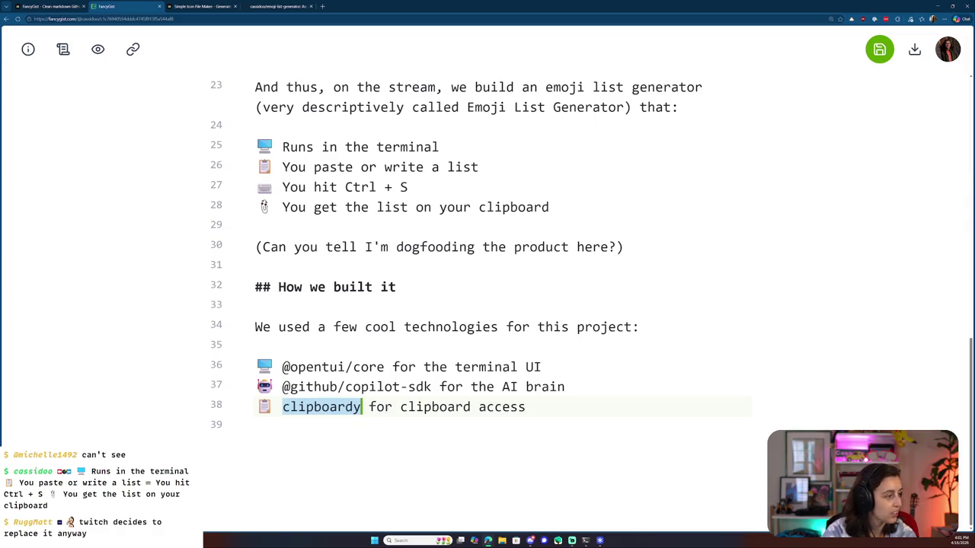
key(Right)
text(`)
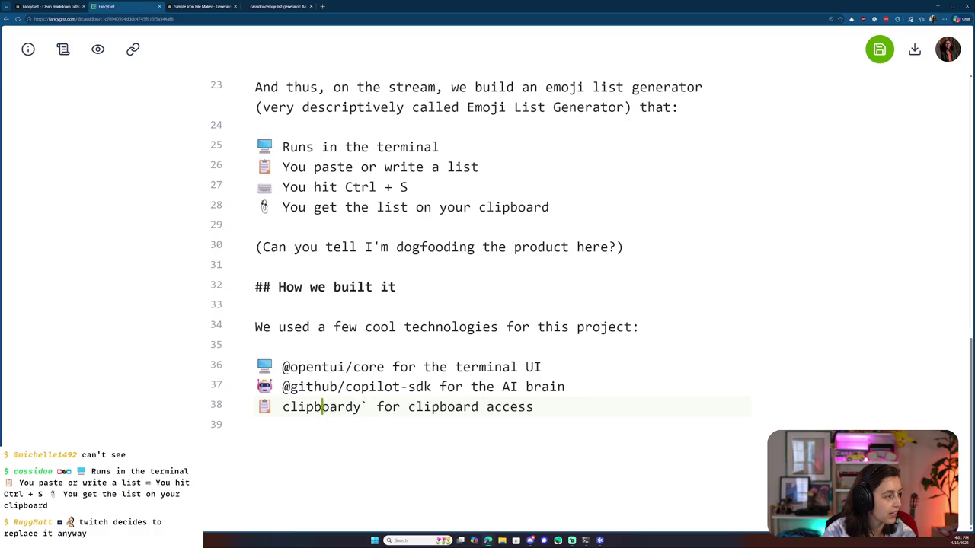
text(`)
key(Up)
key(Left)
text(`)
key(Up)
key(Left)
text(`)
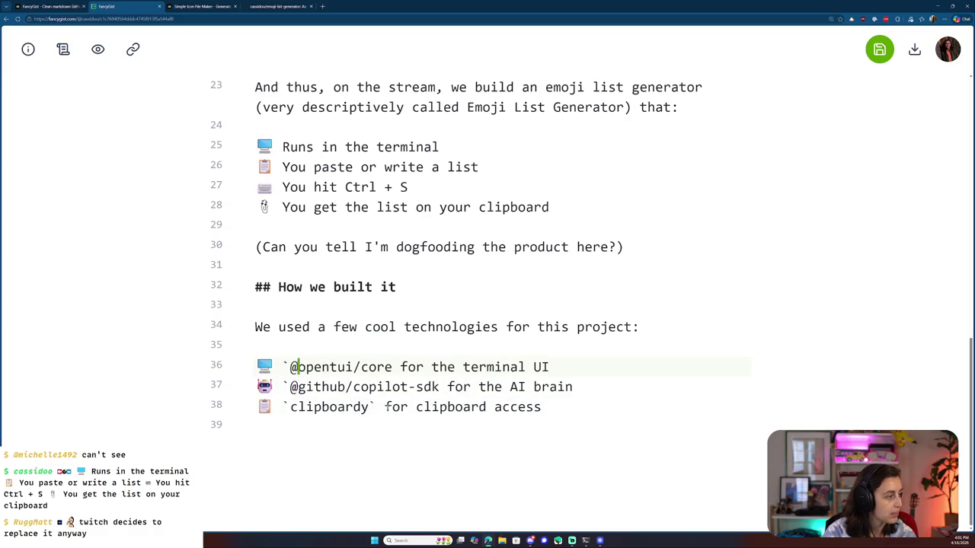
key(Right)
text(`)
key(Right)
key(Right)
key(Right)
text(`)
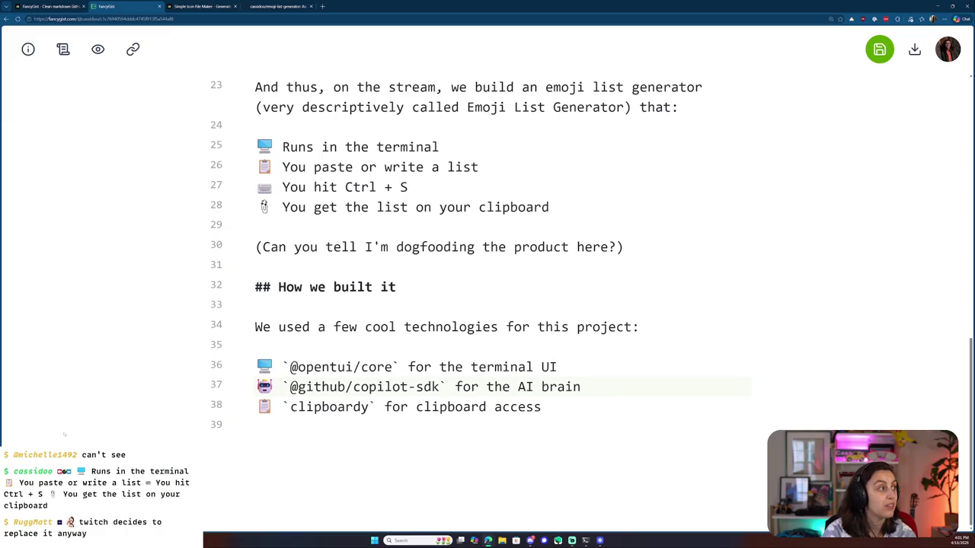
click(28, 48)
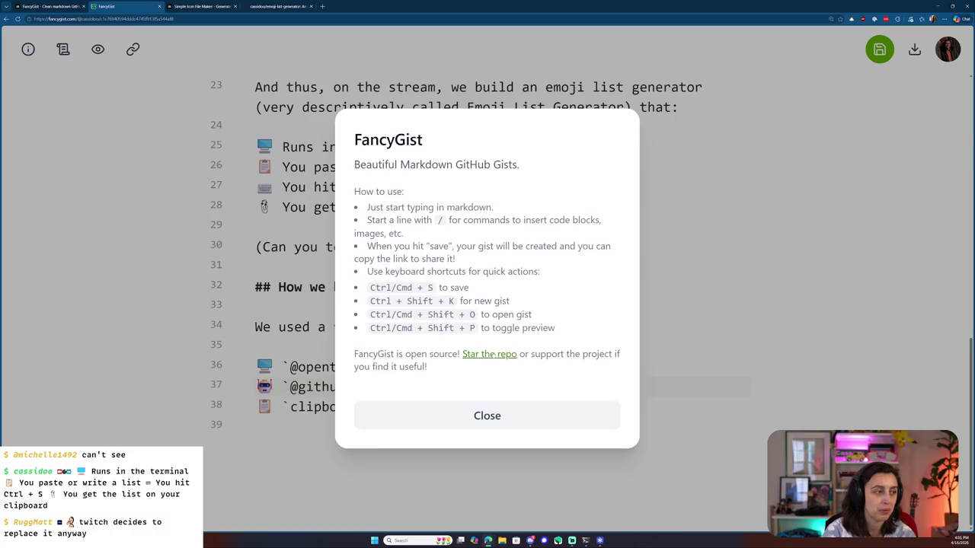
right_click(492, 354)
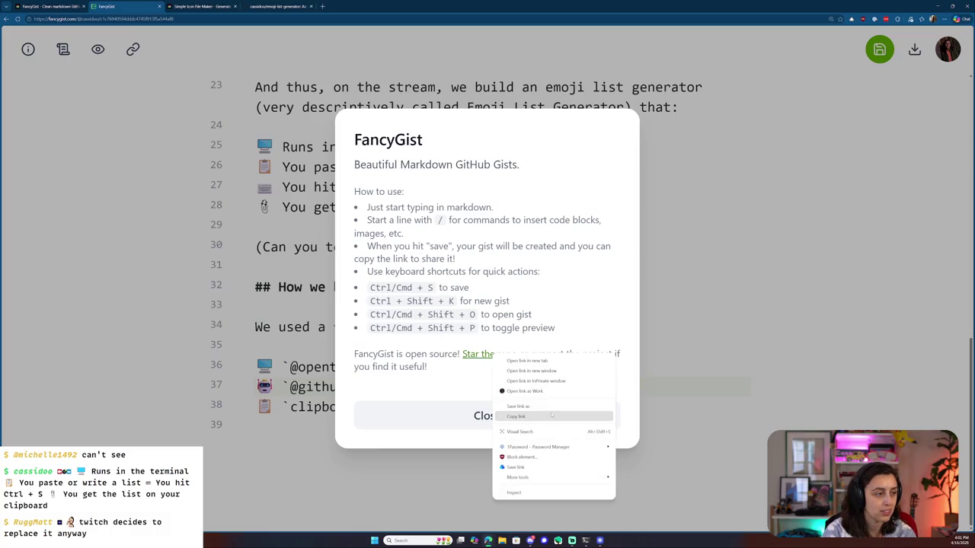
click(552, 416)
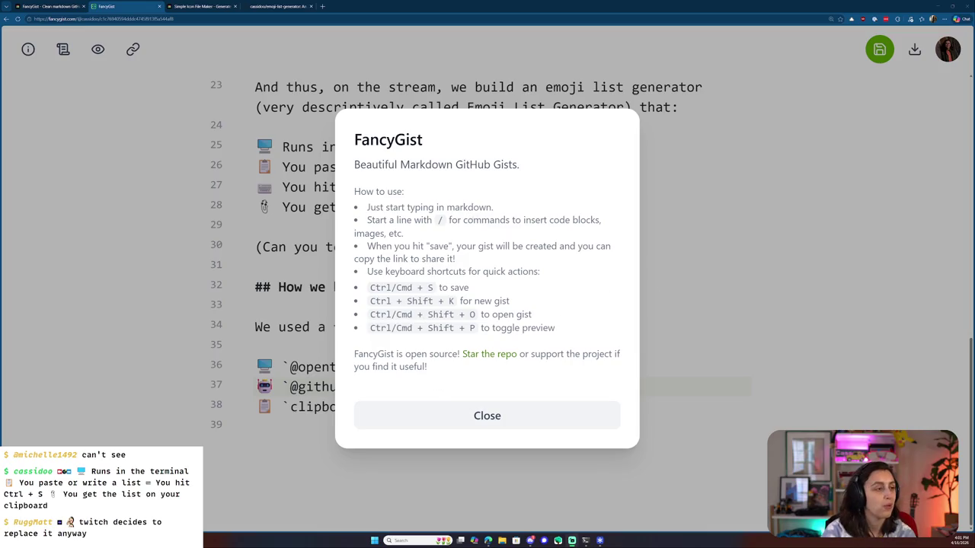
click(533, 415)
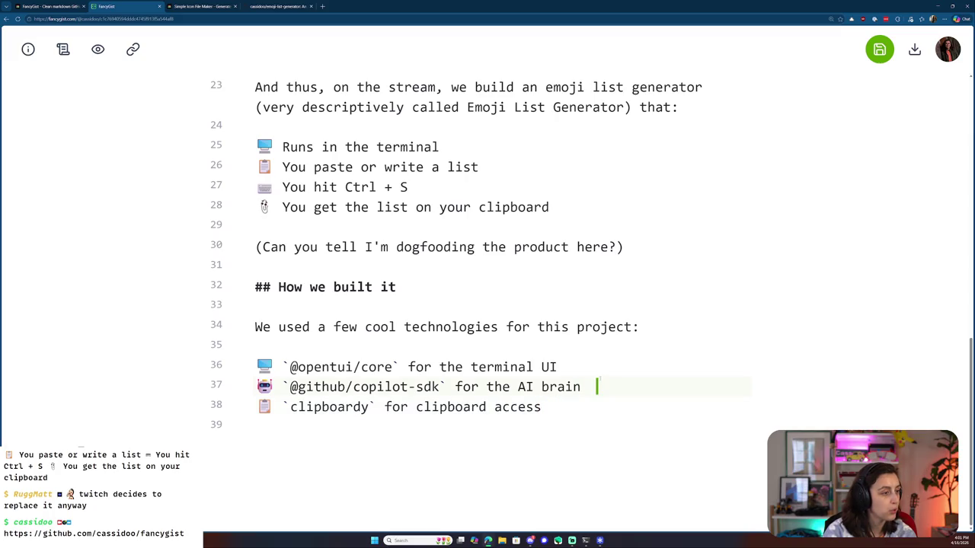
- Below the tech list, write 'To start the project off, we ran Plan Mode in the GitHub Copilot CLI'
click(551, 455)
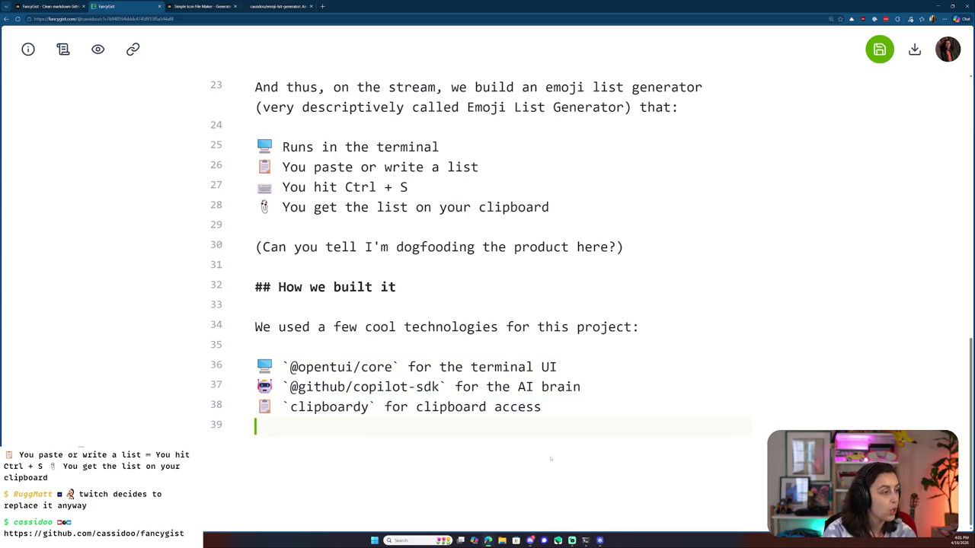
key(Return)
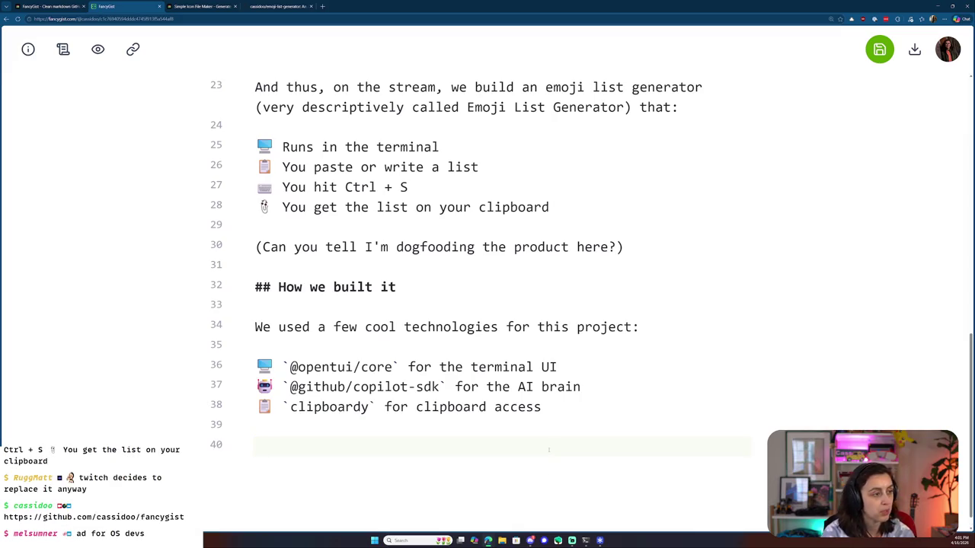
scroll(405, 319, down, 1)
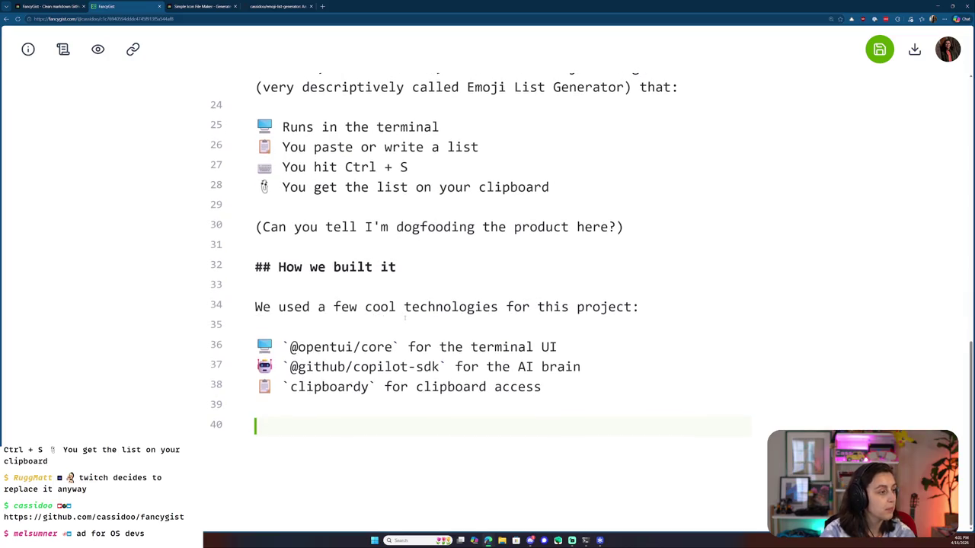
text(To start the project off, we )
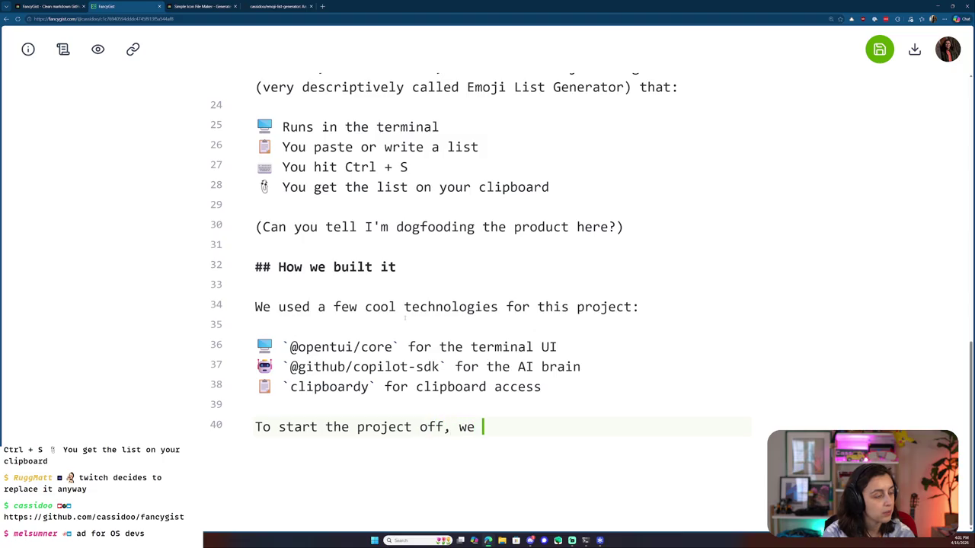
text(ran Plan Mode in the GitHub Copilot C)
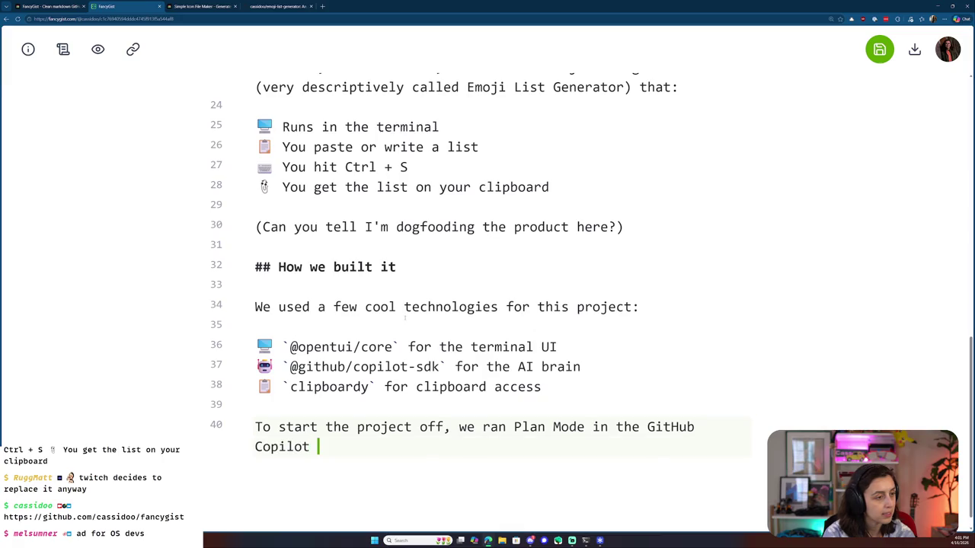
text(L)
key(BackSpace)
key(BackSpace)
text(CLI.)
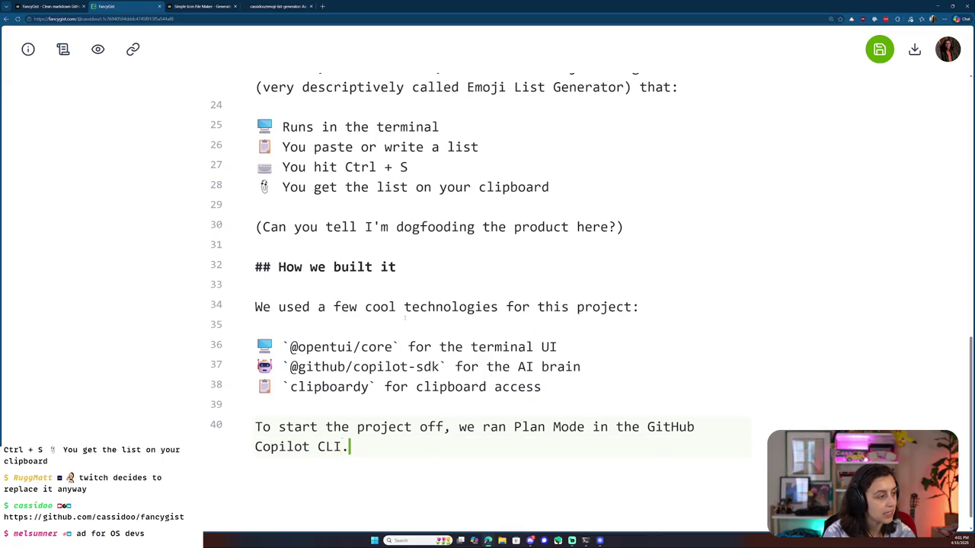
key(Return)
key(Return)
- Draft and then delete an unfinished 'If you want to build something' line, leaving a blank line
text(If you want to build so)
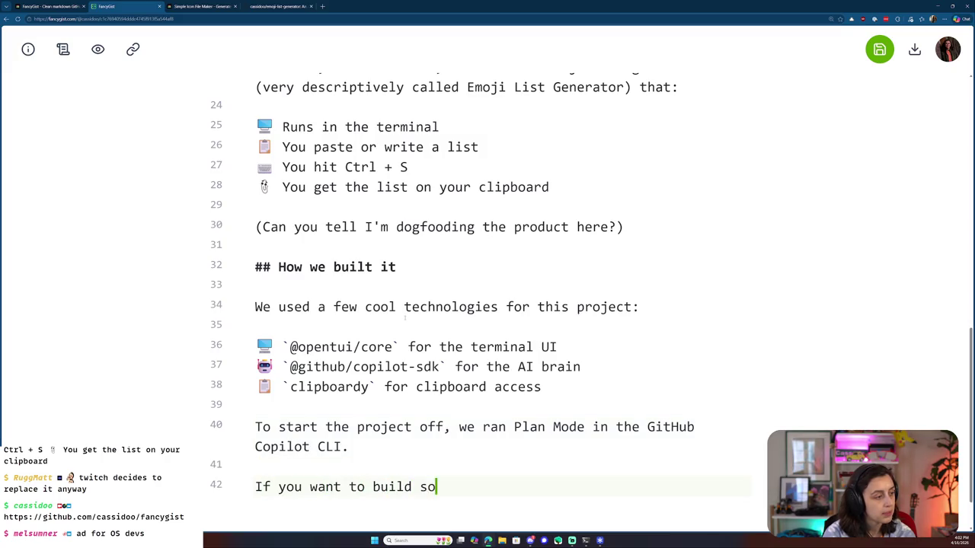
text(emthing)
key(BackSpace)
key(BackSpace)
key(BackSpace)
key(BackSpace)
key(BackSpace)
key(BackSpace)
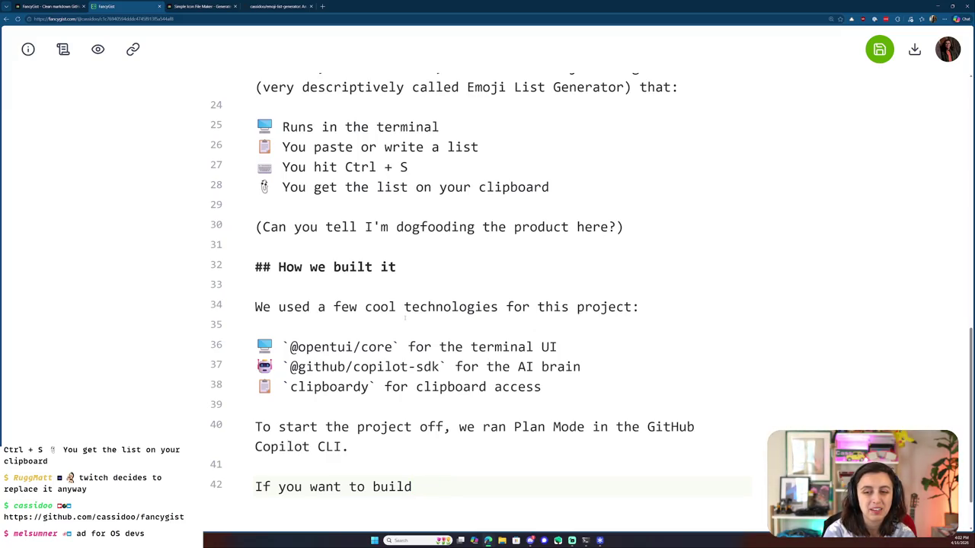
key(Return)
key(Return)
key(Return)
key(Return)
key(Return)
key(Return)
key(Return)
key(Return)
key(Return)
key(Up)
key(Up)
key(Up)
key(Up)
key(Up)
key(Up)
key(Up)
key(Up)
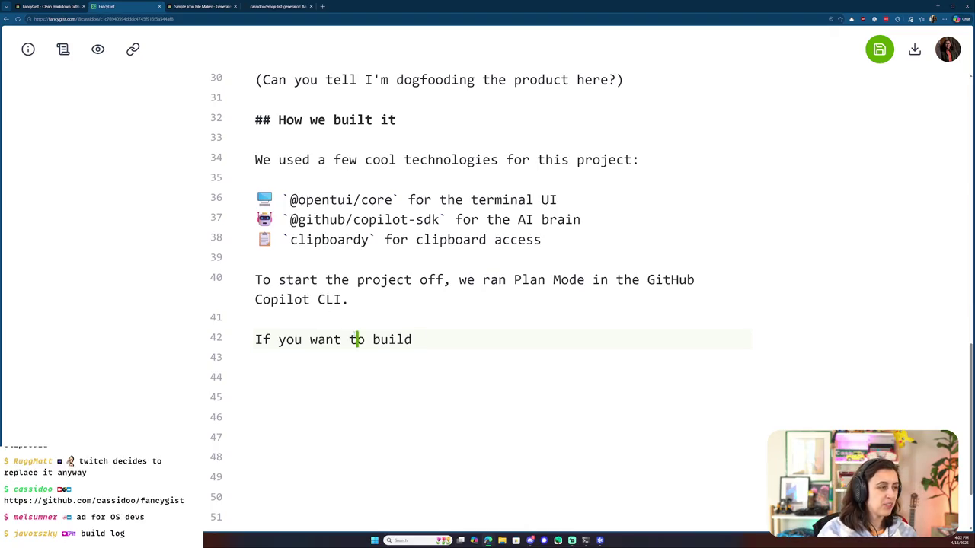
triple_click(357, 339)
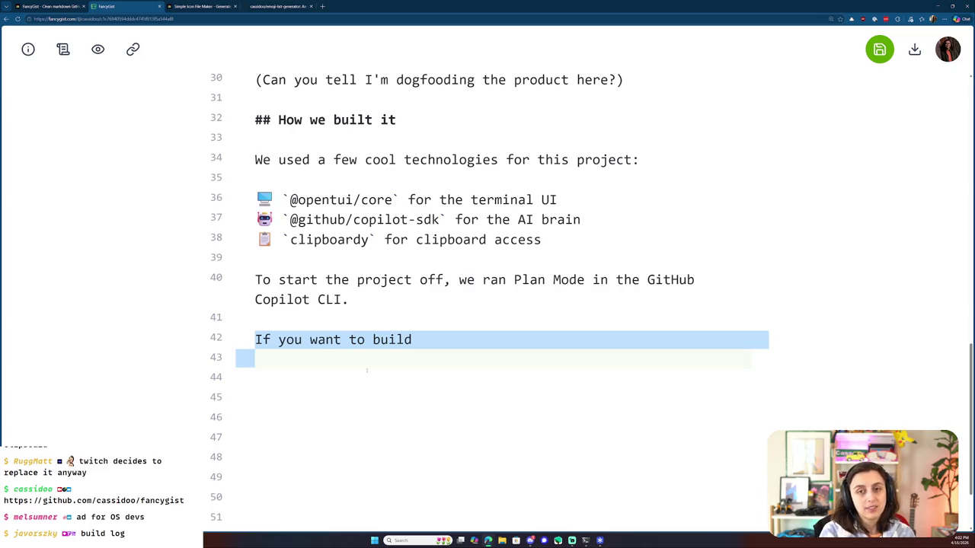
key(BackSpace)
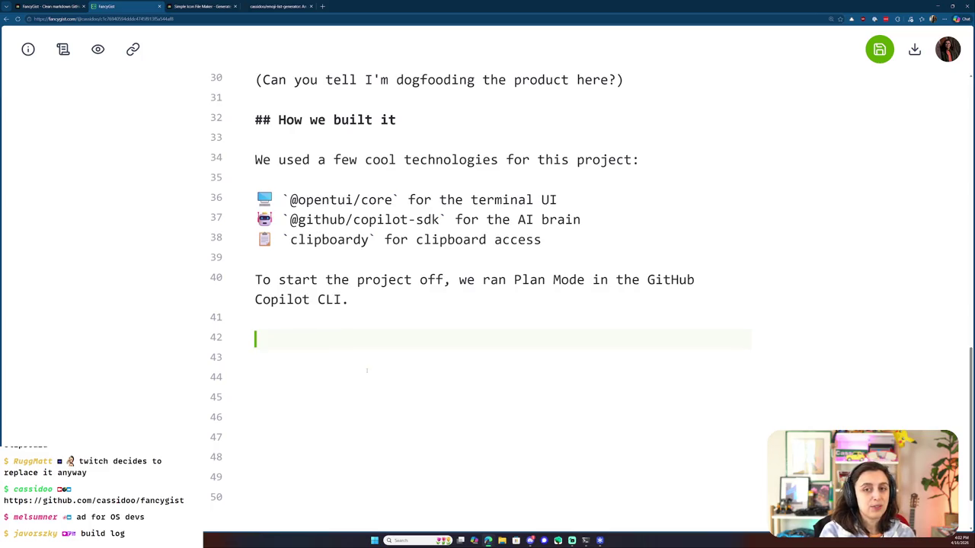
key(BackSpace)
key(BackSpace)
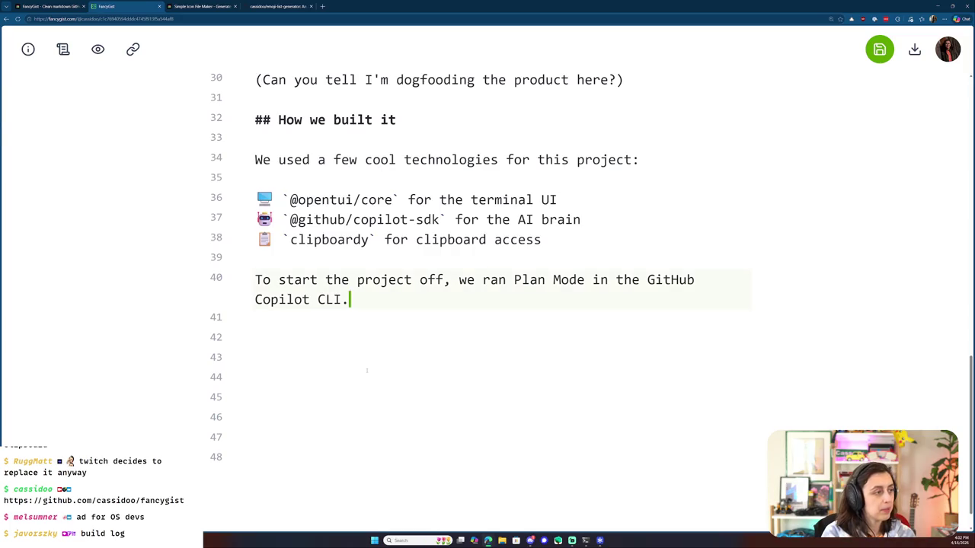
key(Return)
key(Return)
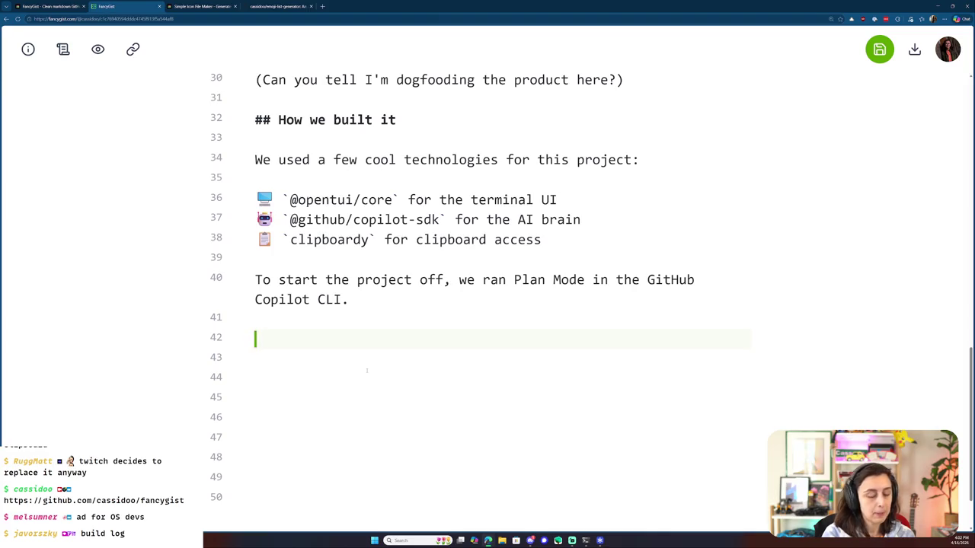
text(I)
key(BackSpace)
key(Return)
- Add 'In plan mode, we wrote:' followed by an opening ``` code fence
text(In plan mode, we wrote:)
key(Return)
text(`)
key(Return)
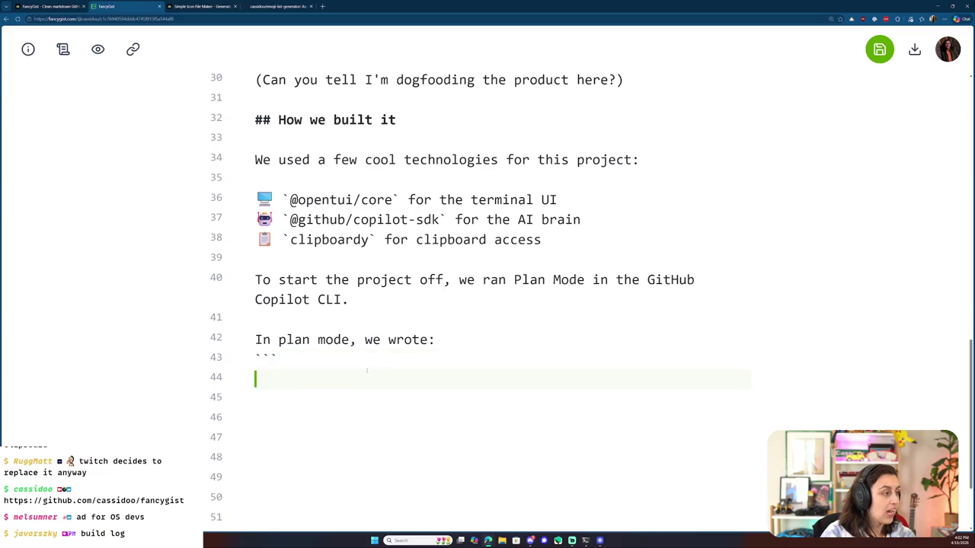
key(Return)
text(```)
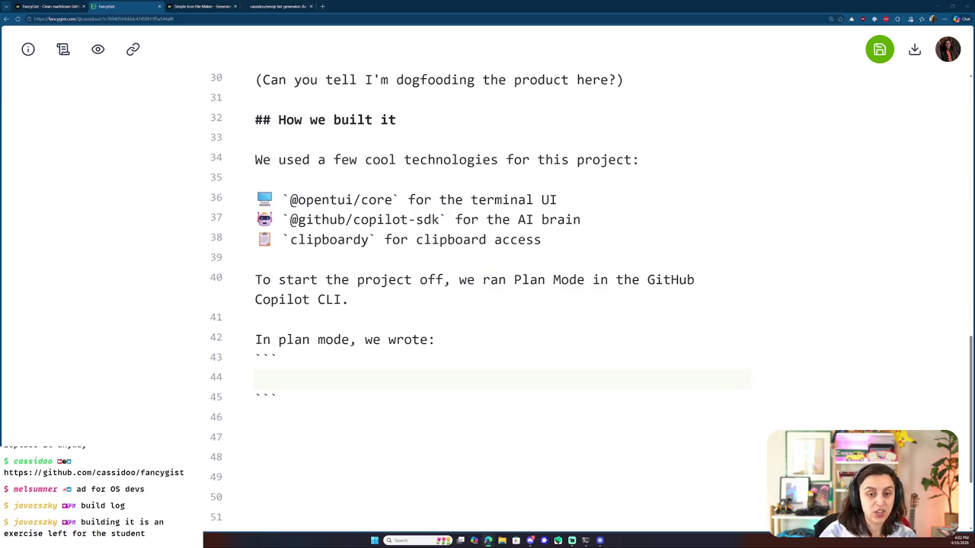
click(323, 7)
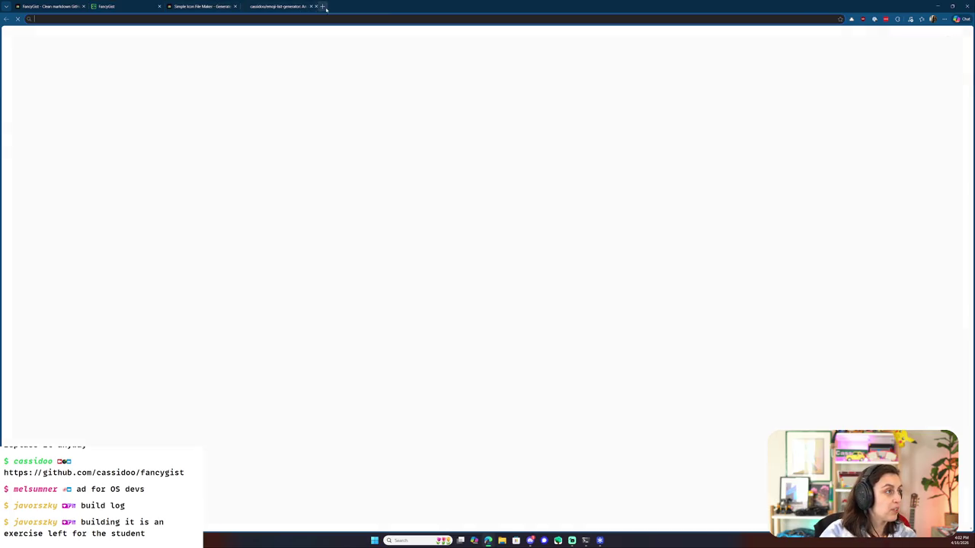
text(youtube.com/@github)
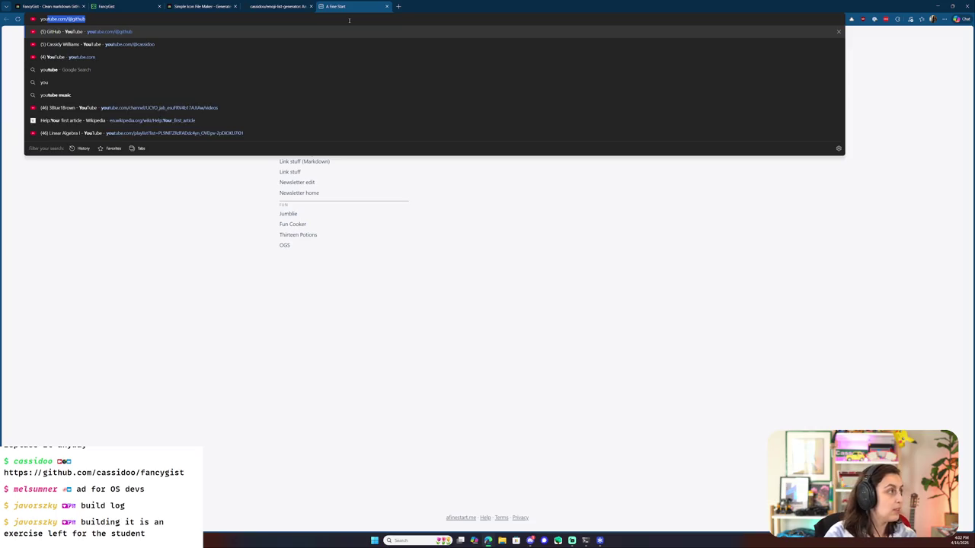
key(Return)
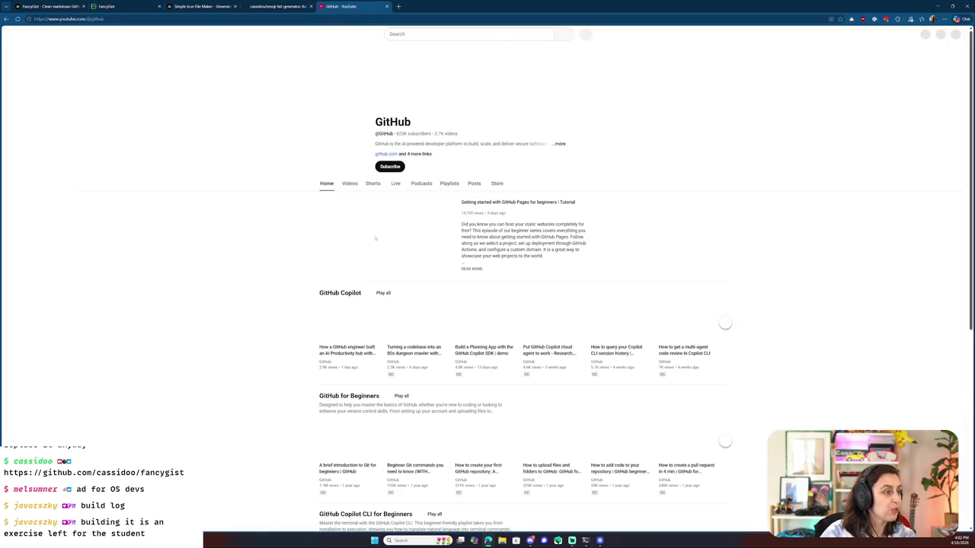
click(395, 184)
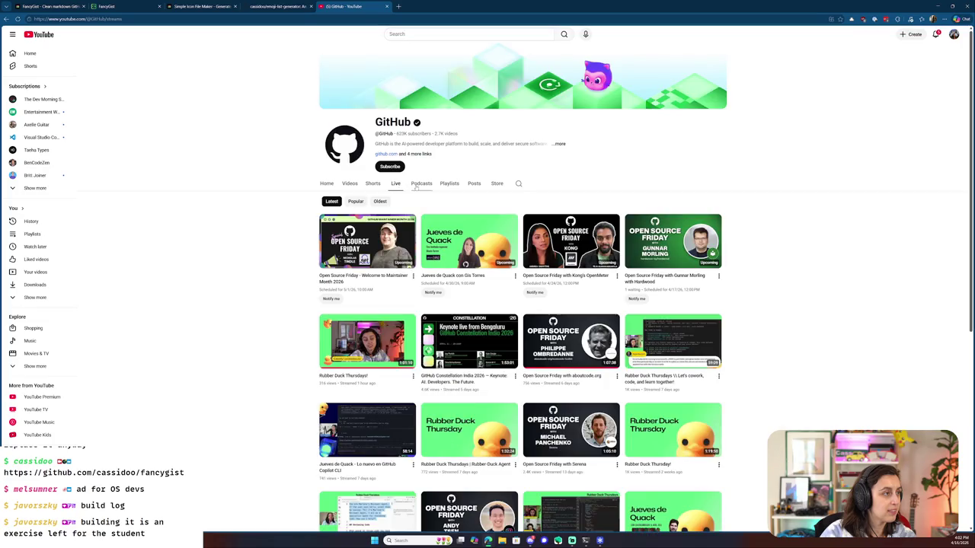
click(394, 185)
mouse_move(367, 342)
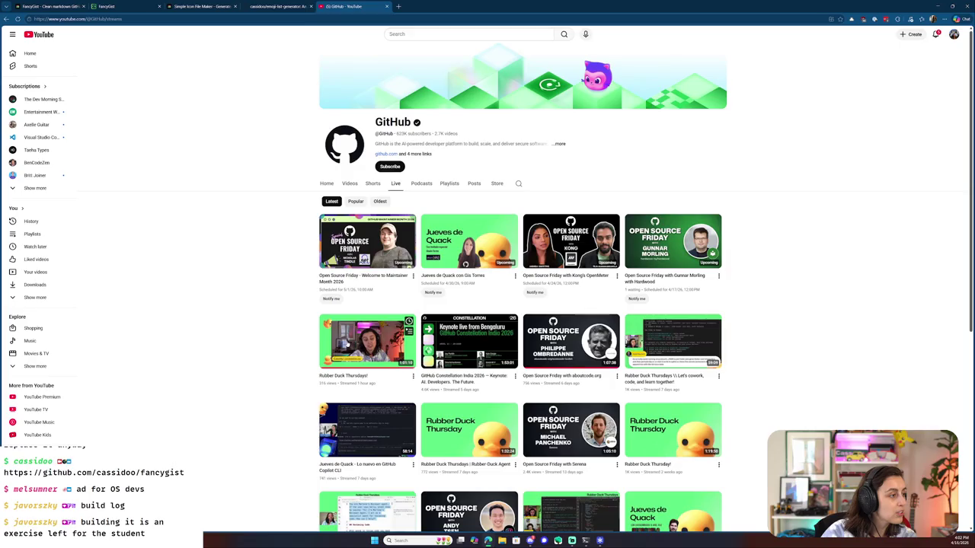
click(342, 336)
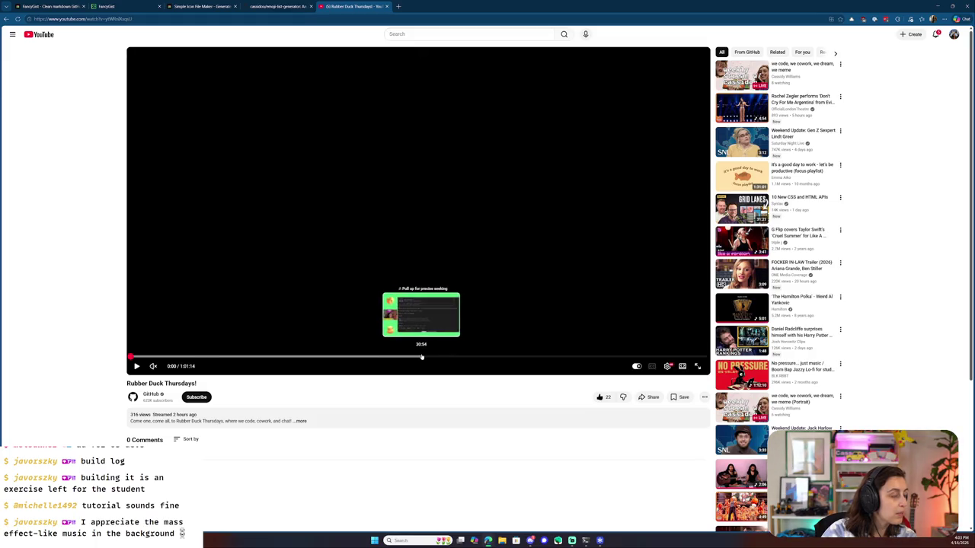
click(421, 357)
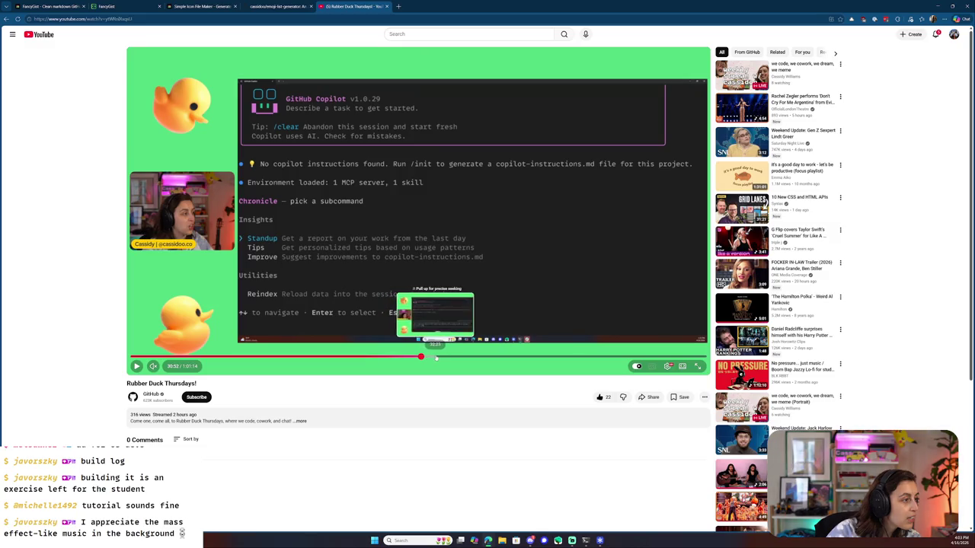
click(438, 357)
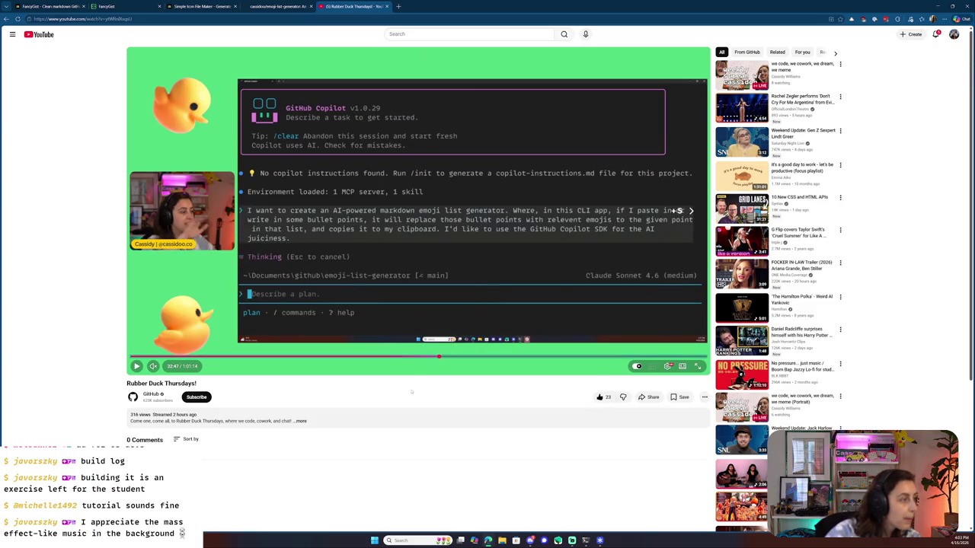
mouse_move(549, 7)
mouse_down()
mouse_move(634, 105)
mouse_move(451, 172)
mouse_move(4, 230)
mouse_up()
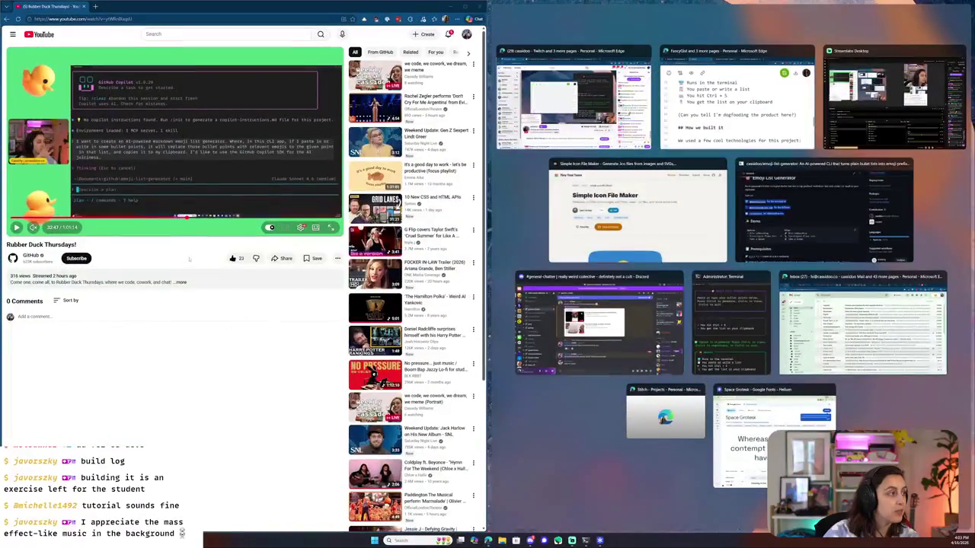
- Snap YouTube left in theater mode, FancyGist right, and voice-type into line 44 with Win+H
key(Escape)
click(555, 244)
drag(500, 97, 974, 221)
scroll(575, 291, down, 2)
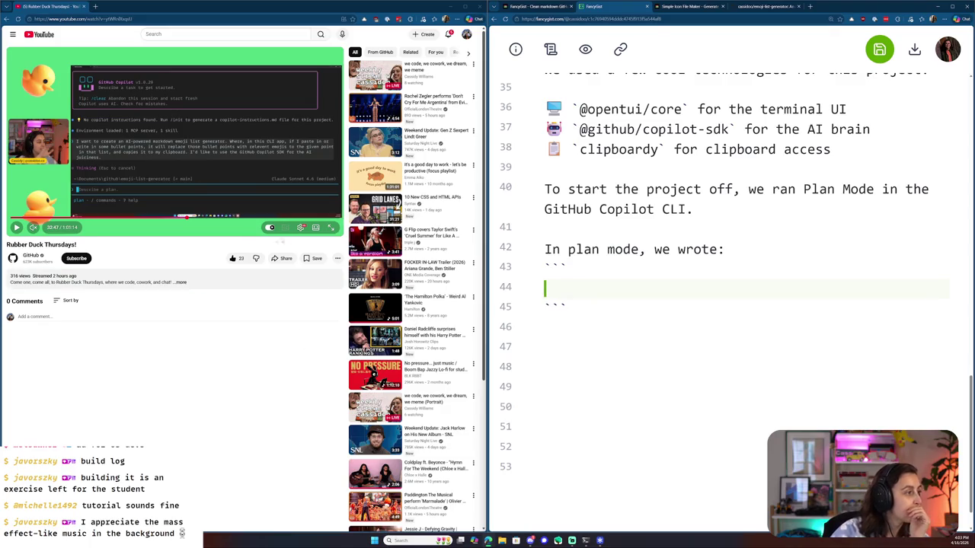
click(315, 227)
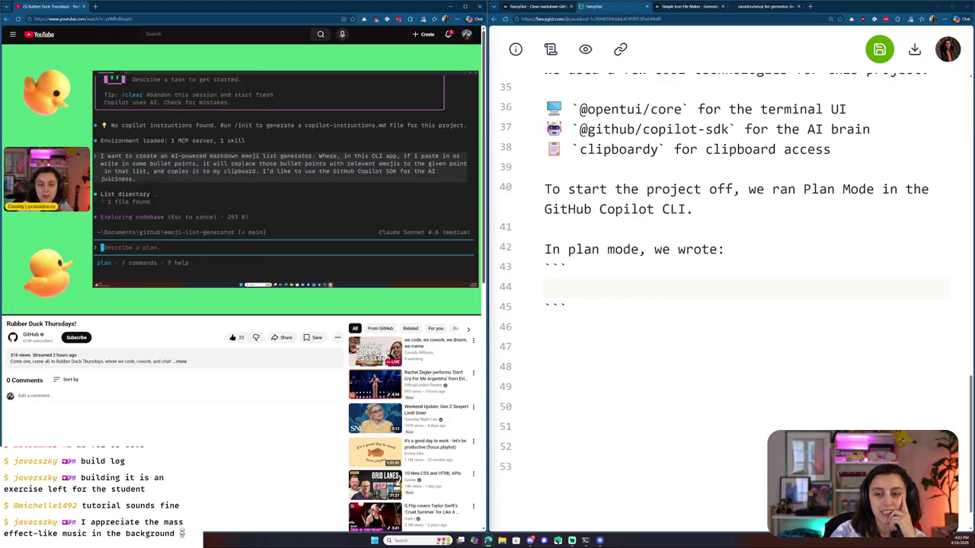
click(551, 282)
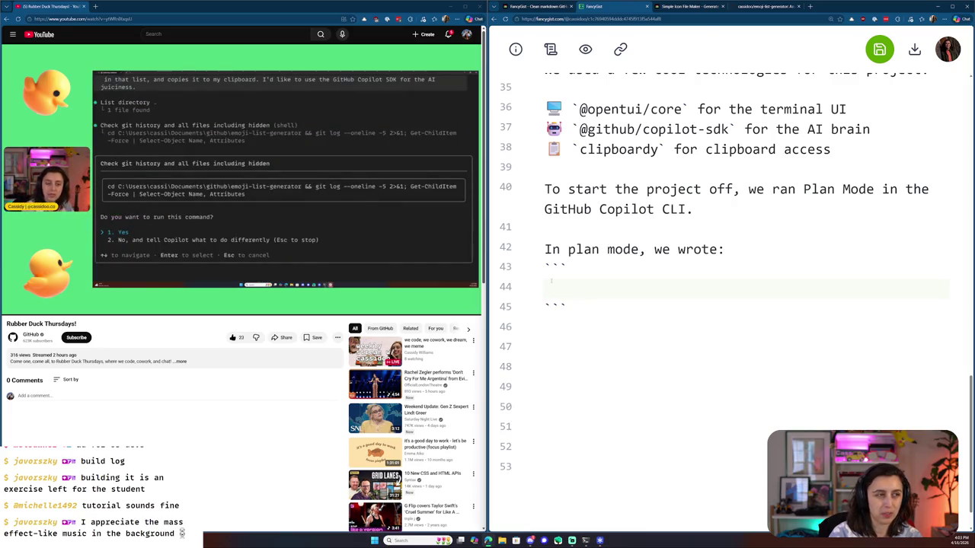
key(super+h)
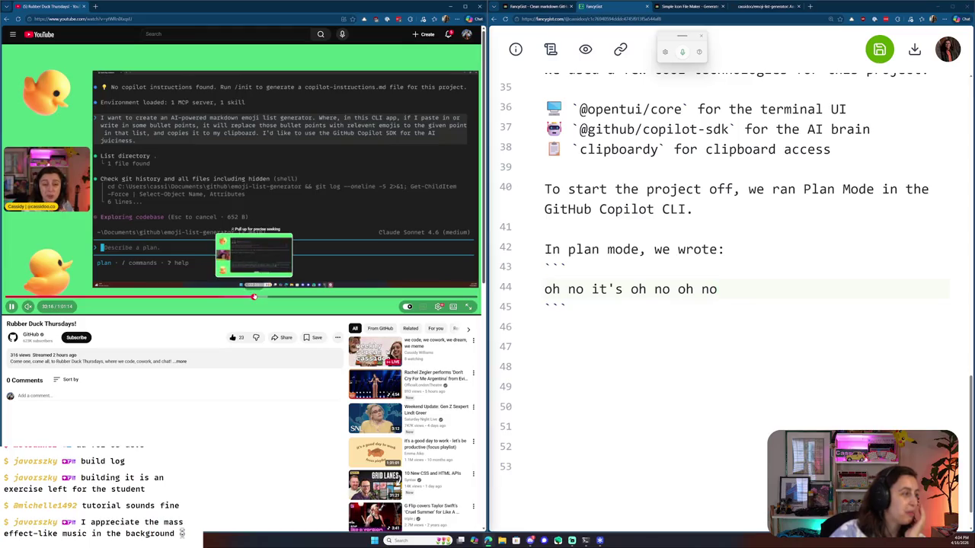
- Pause the stream and seek to 32:48 to see the full plan prompt
click(278, 247)
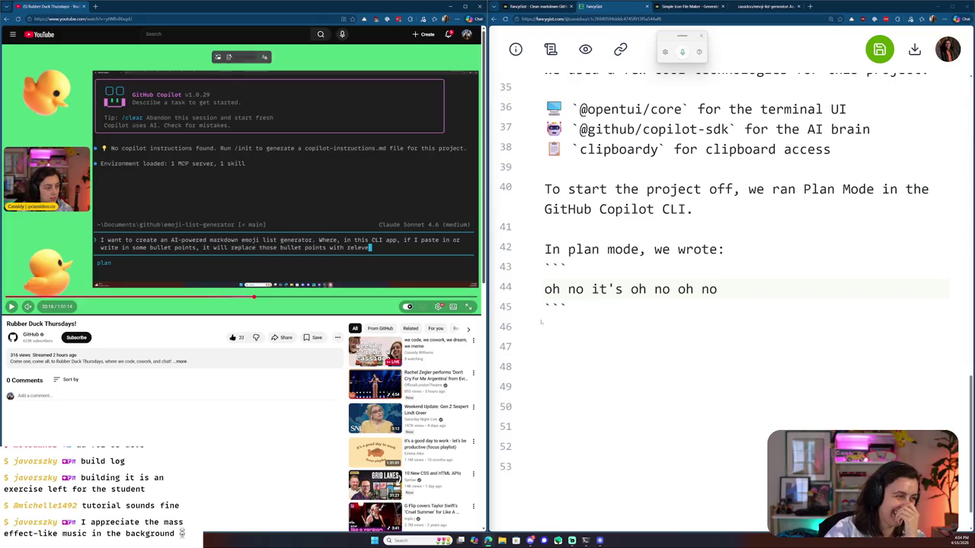
triple_click(632, 290)
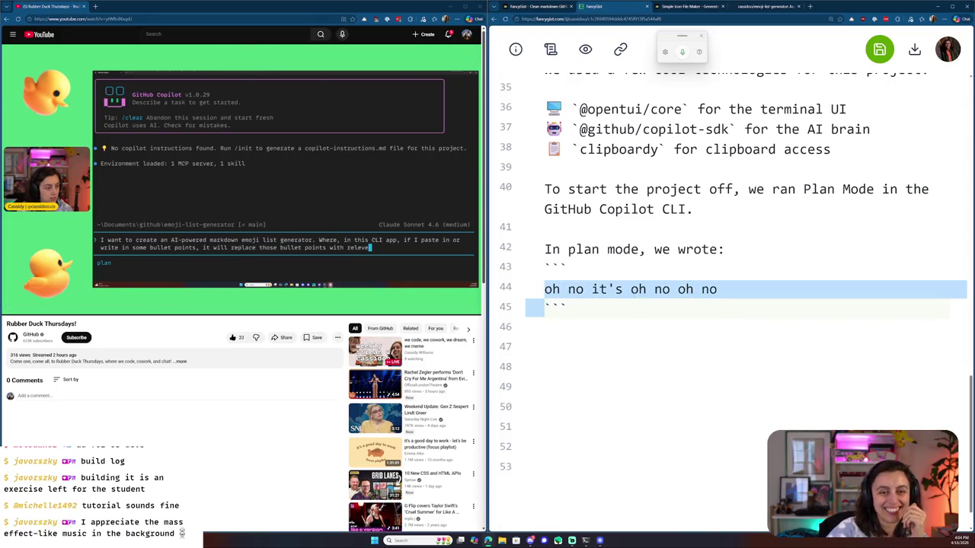
key(End)
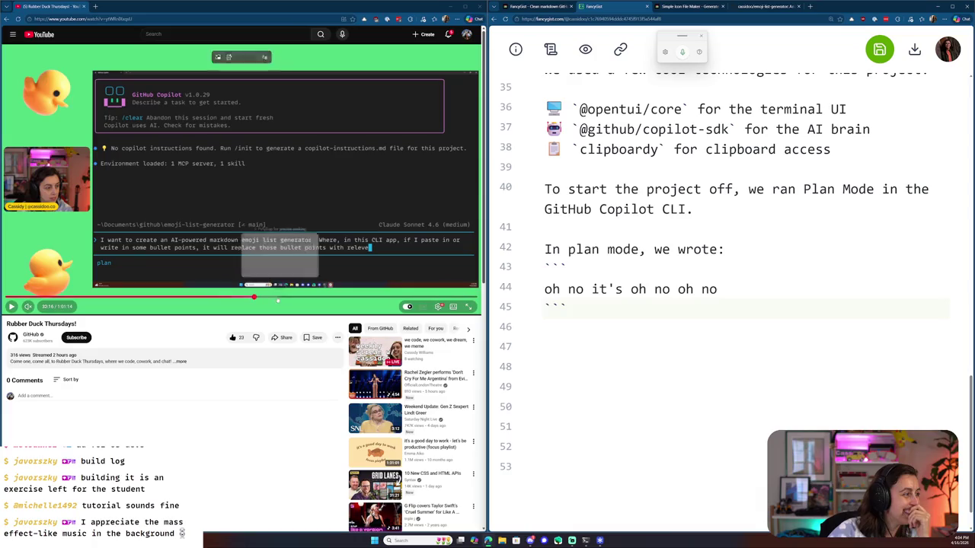
mouse_move(258, 299)
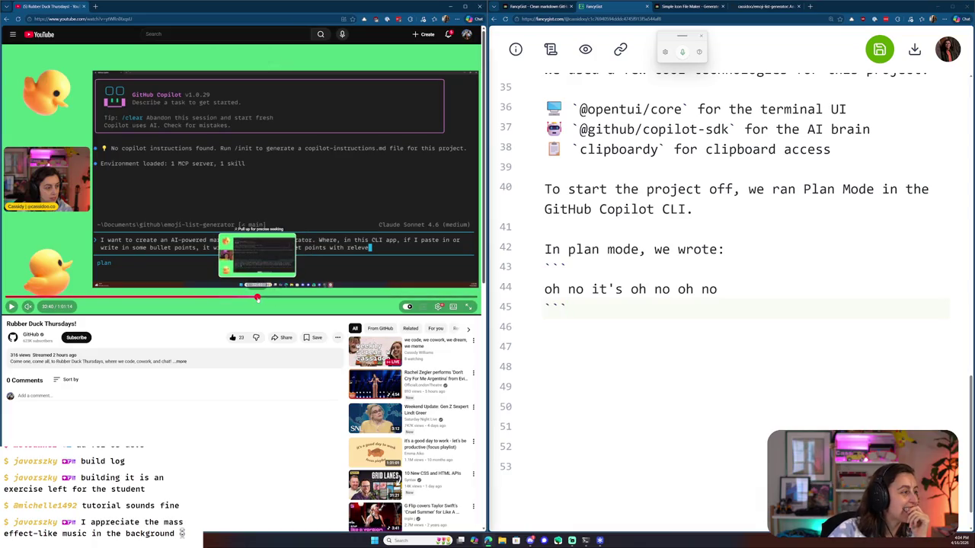
click(257, 298)
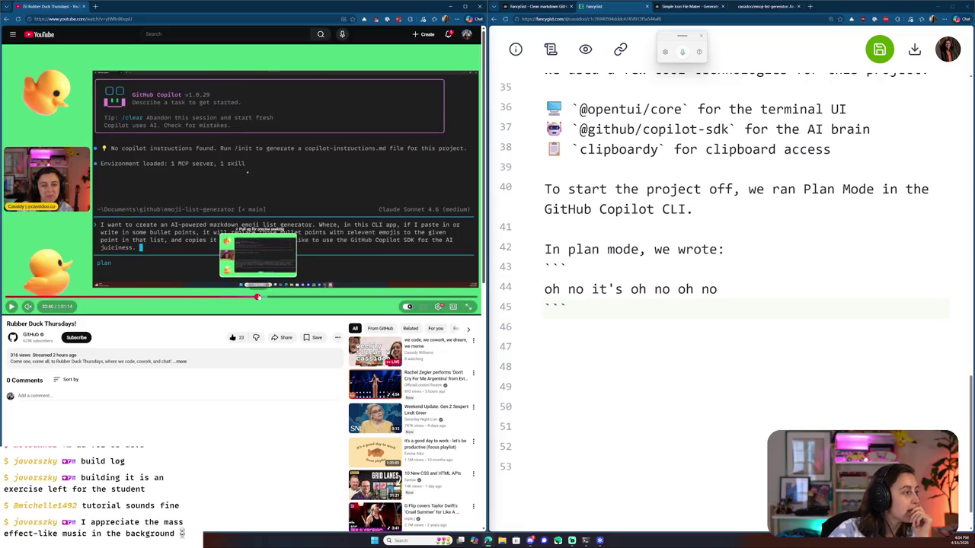
click(258, 297)
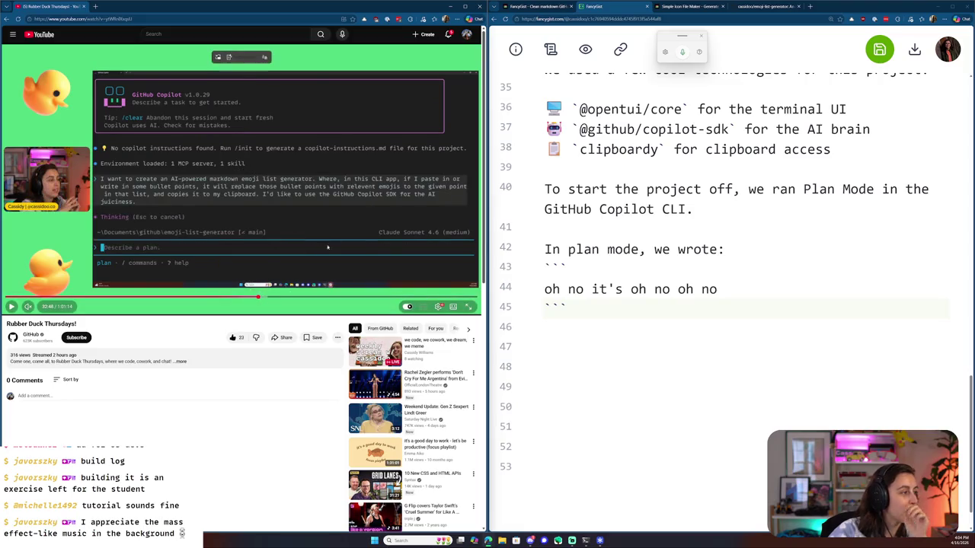
- Delete the accidental dictated 'oh no' text and add a blank line after 'we wrote:'
click(721, 279)
drag(718, 290, 544, 290)
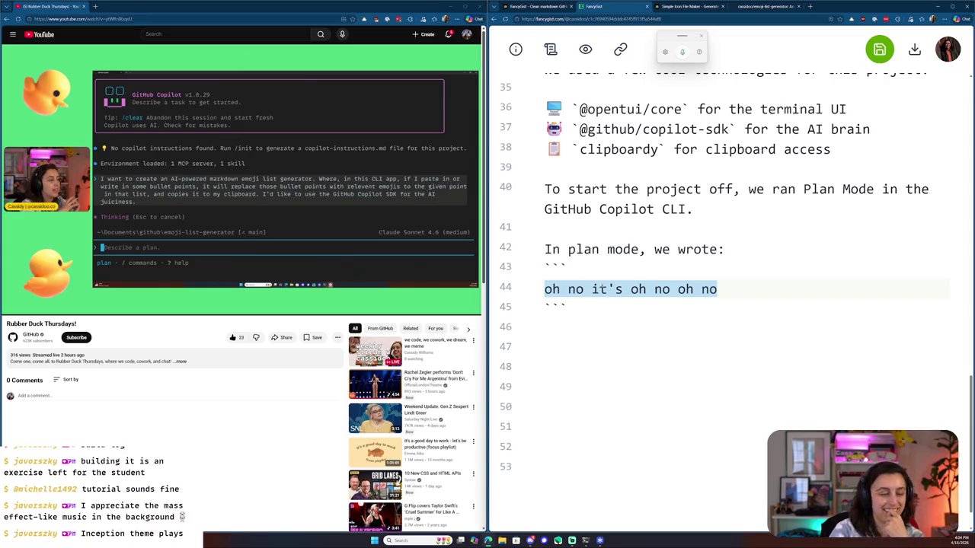
key(BackSpace)
click(738, 251)
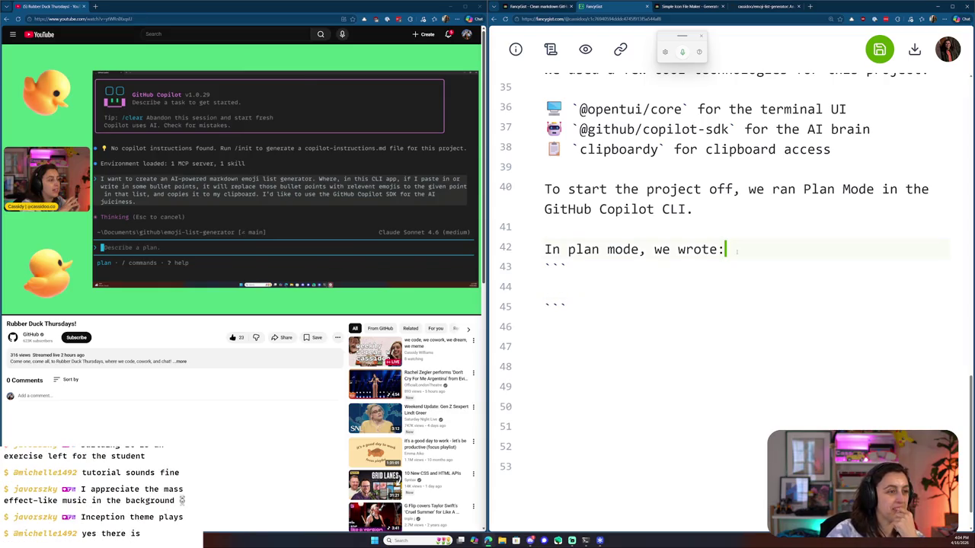
key(Return)
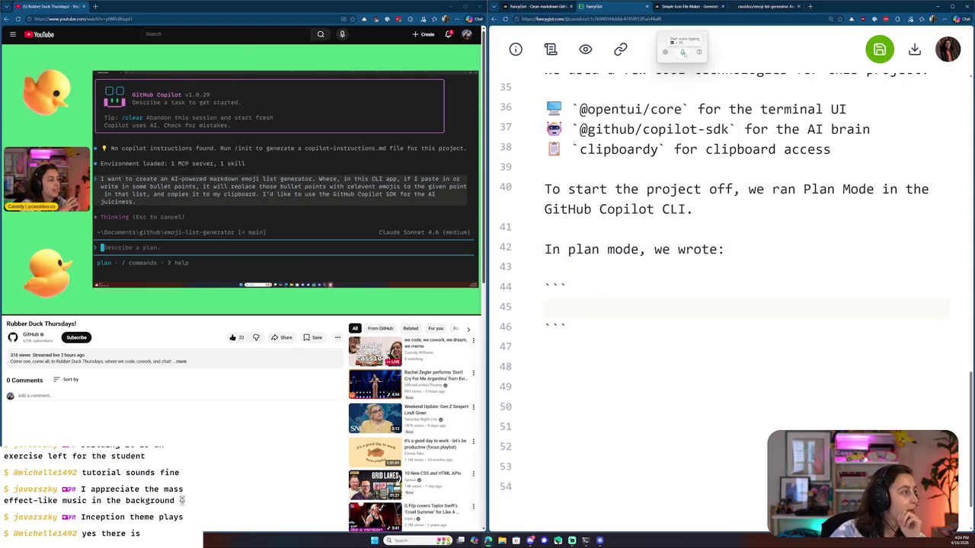
click(682, 51)
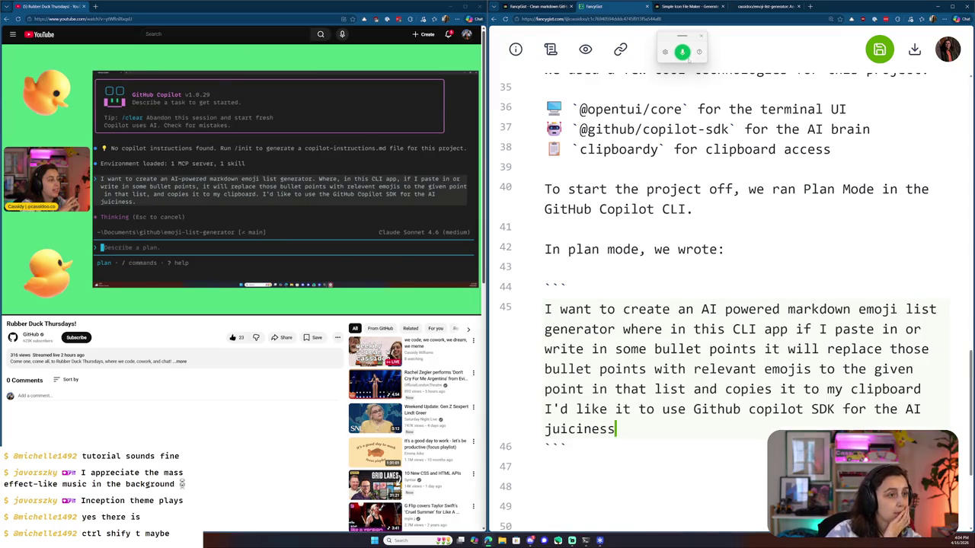
- Stop voice typing, end the sentence after 'generator.', capitalise 'Where', and add commas
click(703, 36)
scroll(685, 305, down, 1)
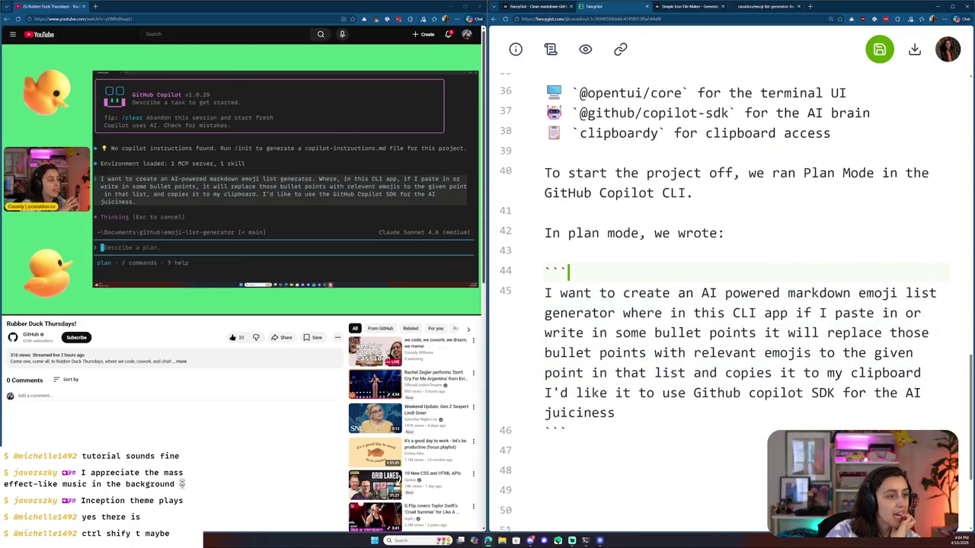
click(789, 266)
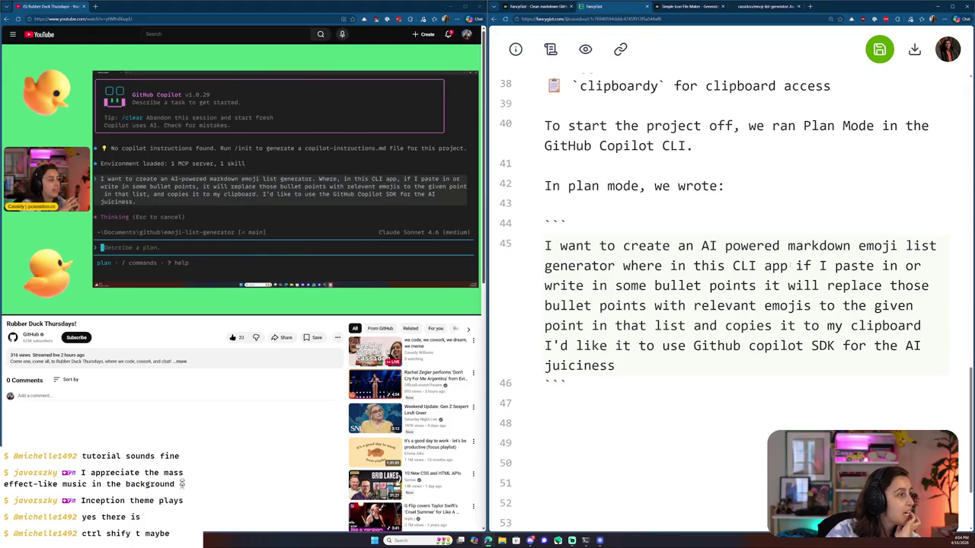
click(618, 265)
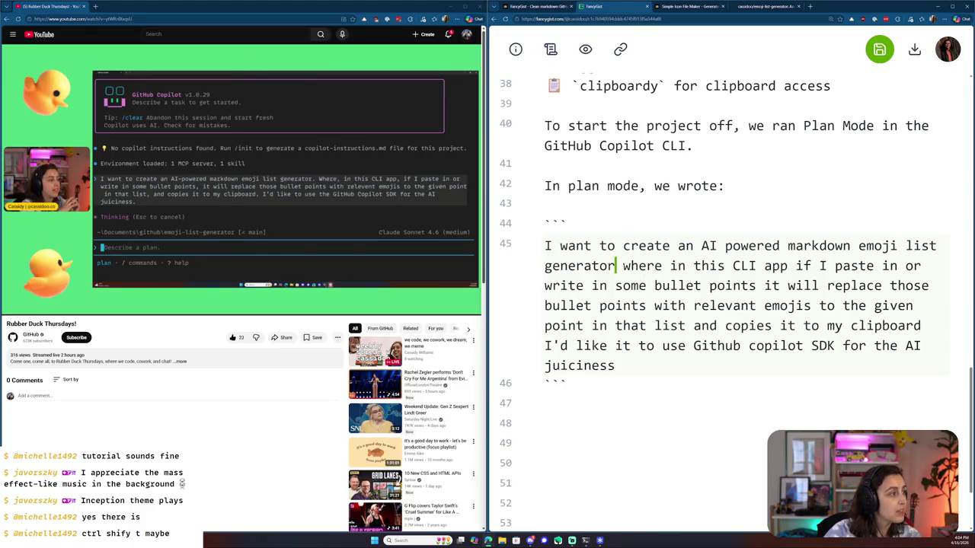
text(.)
key(Right)
key(Delete)
text(W)
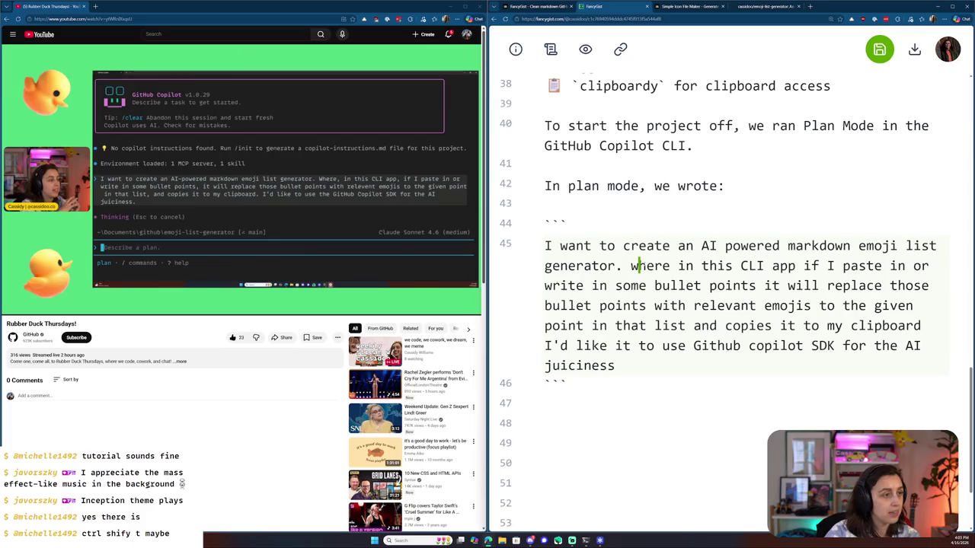
key(Right)
key(Right)
key(Right)
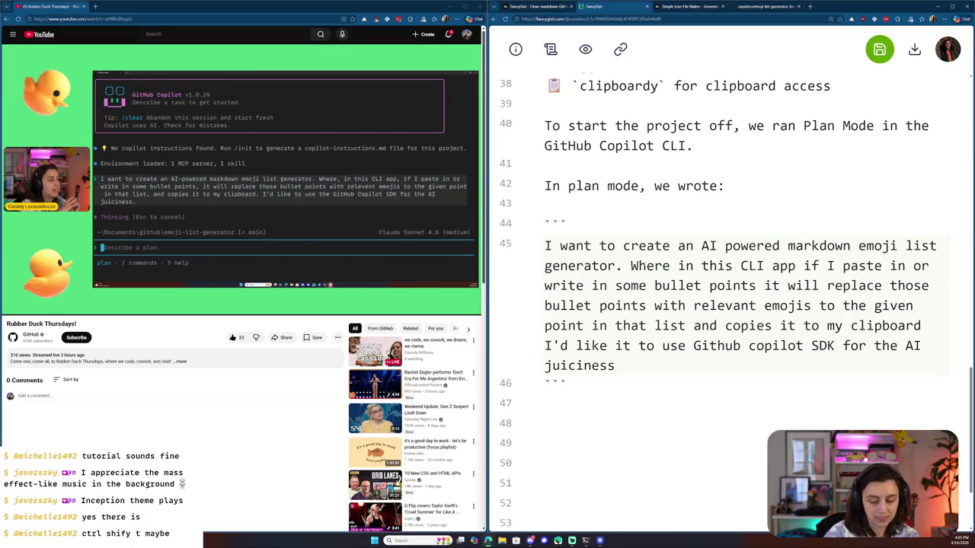
text(,)
click(805, 266)
text(,)
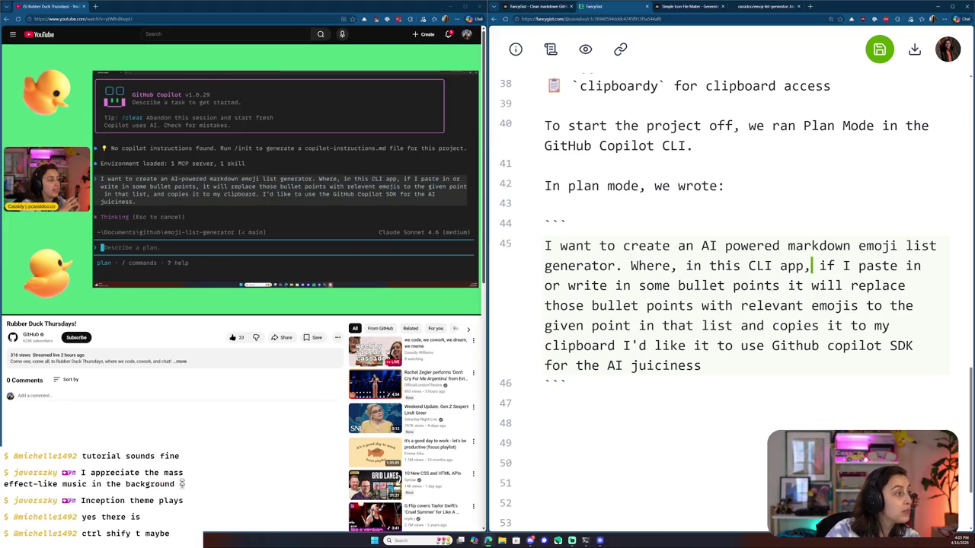
- Add commas after 'bullet points' and 'list', and periods after 'clipboard' and 'juiciness'
click(781, 286)
text(,)
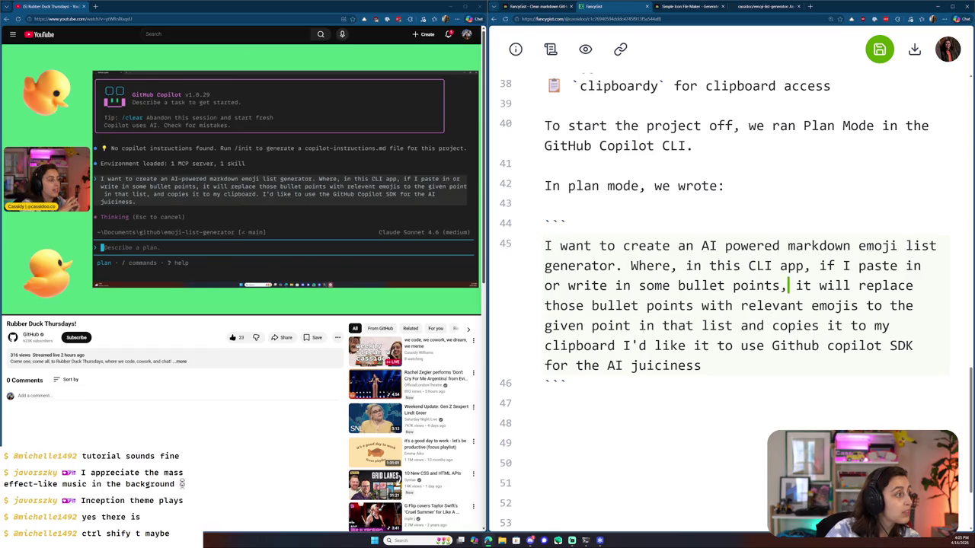
click(733, 325)
text(,)
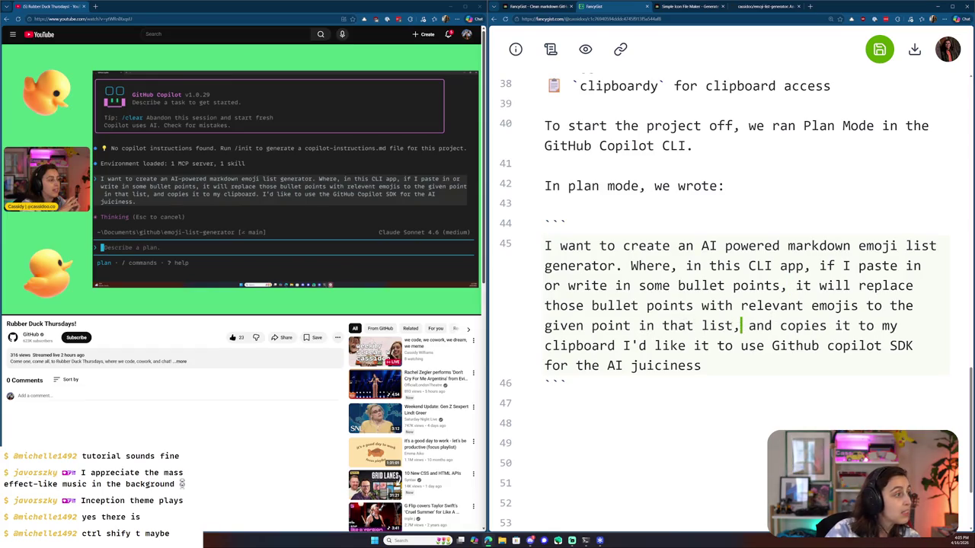
click(616, 345)
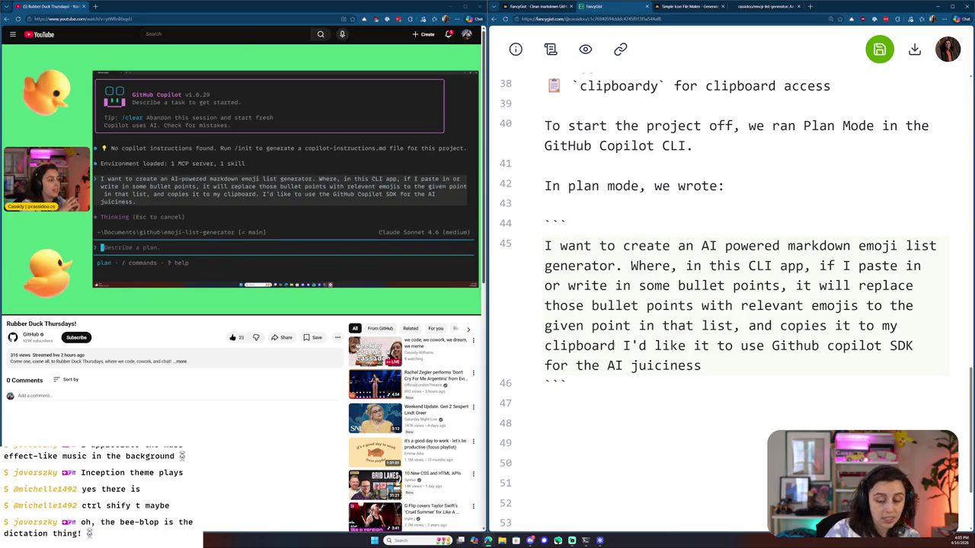
text(.)
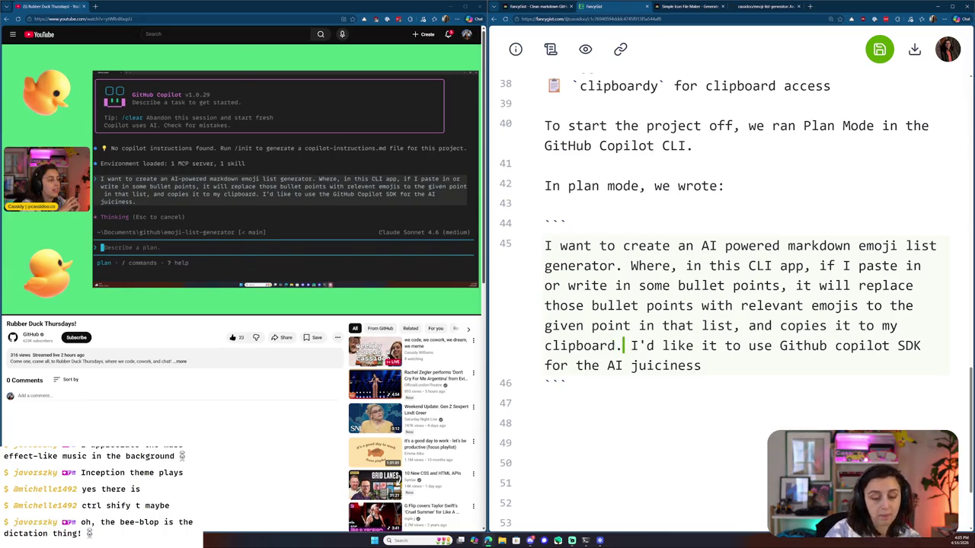
click(732, 365)
text(.)
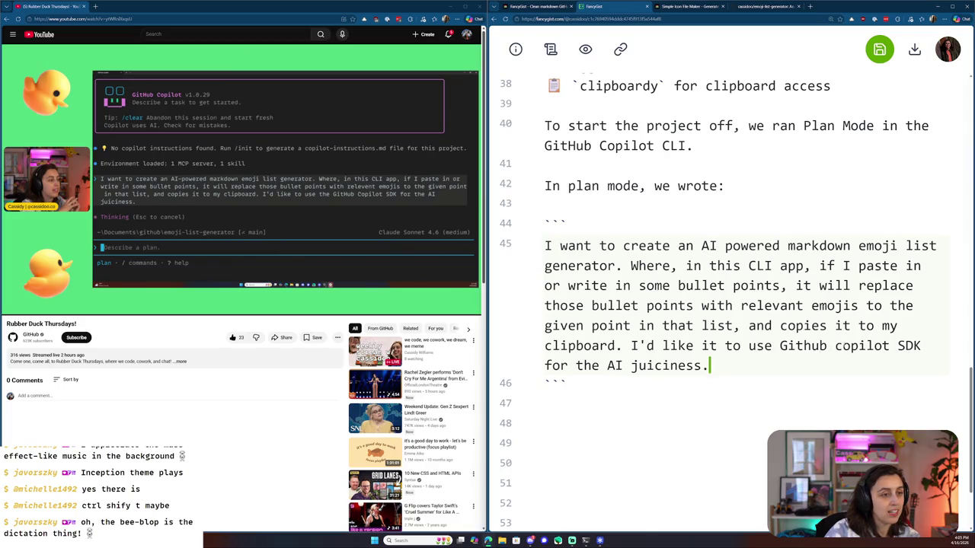
- Capitalise 'Github copilot' in the prompt as 'GitHub Copilot'
click(812, 346)
key(BackSpace)
text(H)
key(Right)
key(Right)
key(Right)
key(Right)
key(BackSpace)
text(C)
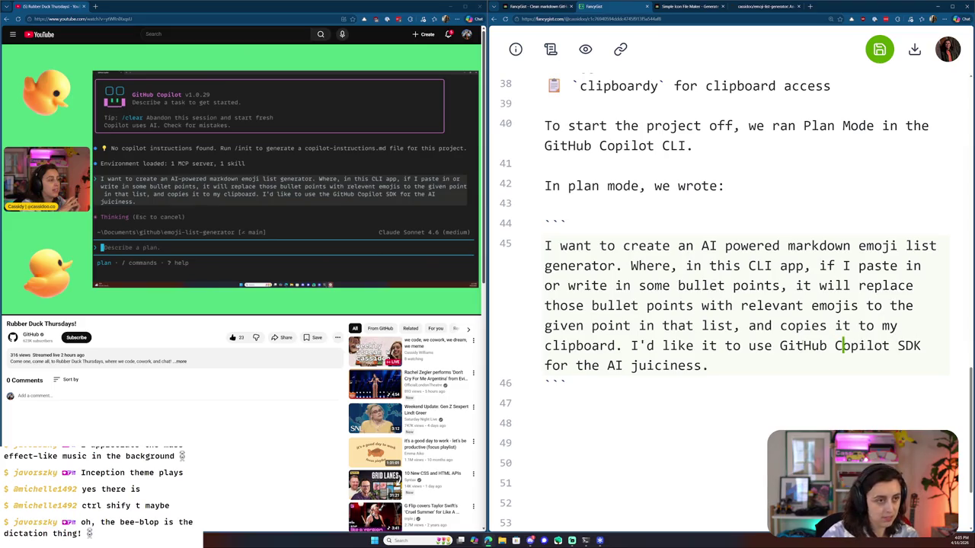
click(754, 371)
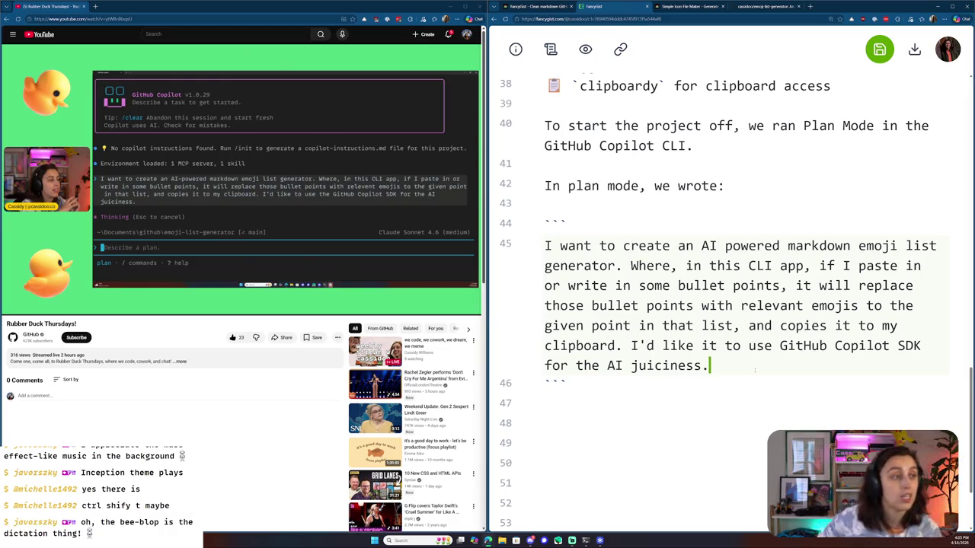
key(ctrl+t)
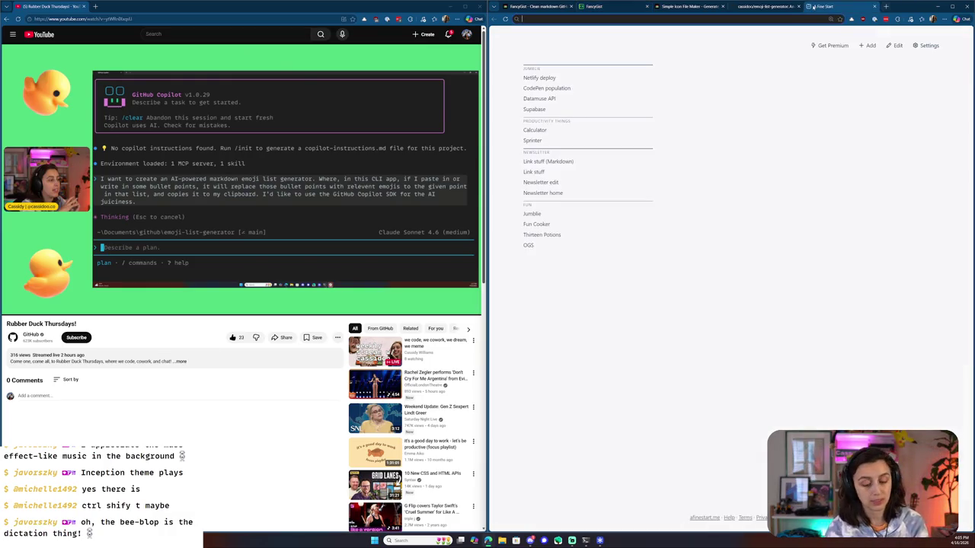
- Look up the Handy website, zoom it to 200%, then close its tab
text(fa)
key(BackSpace)
key(BackSpace)
key(BackSpace)
text(handy.computer)
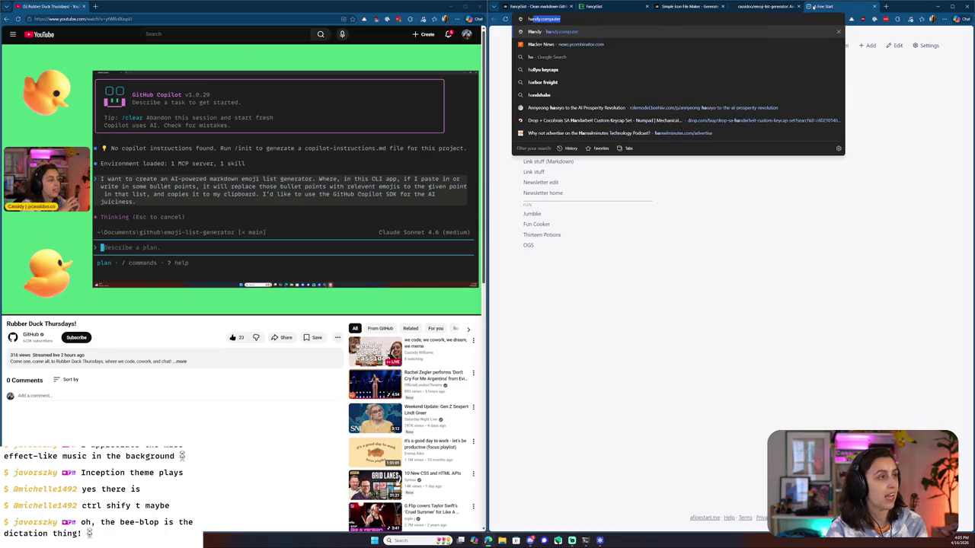
key(Return)
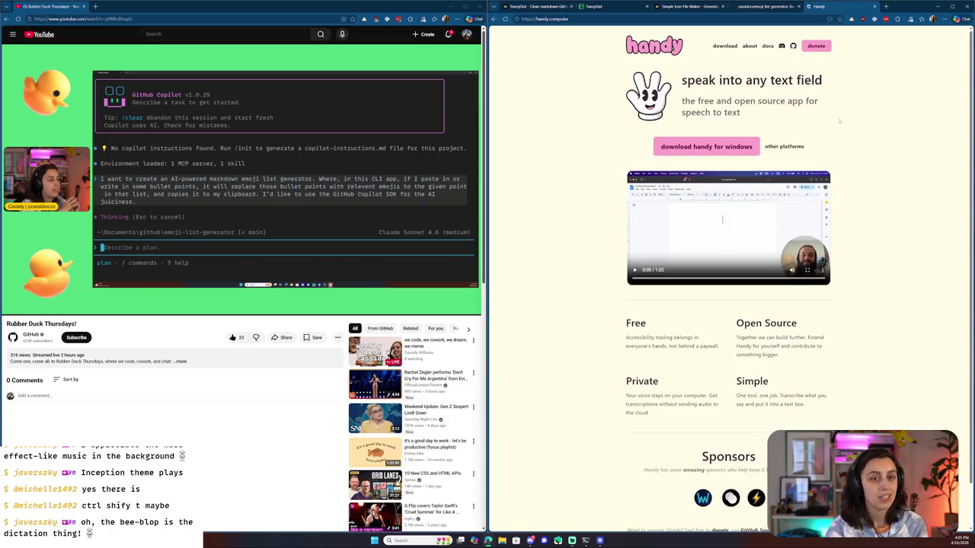
key(ctrl+plus)
key(ctrl+plus)
key(ctrl+plus)
key(ctrl+plus)
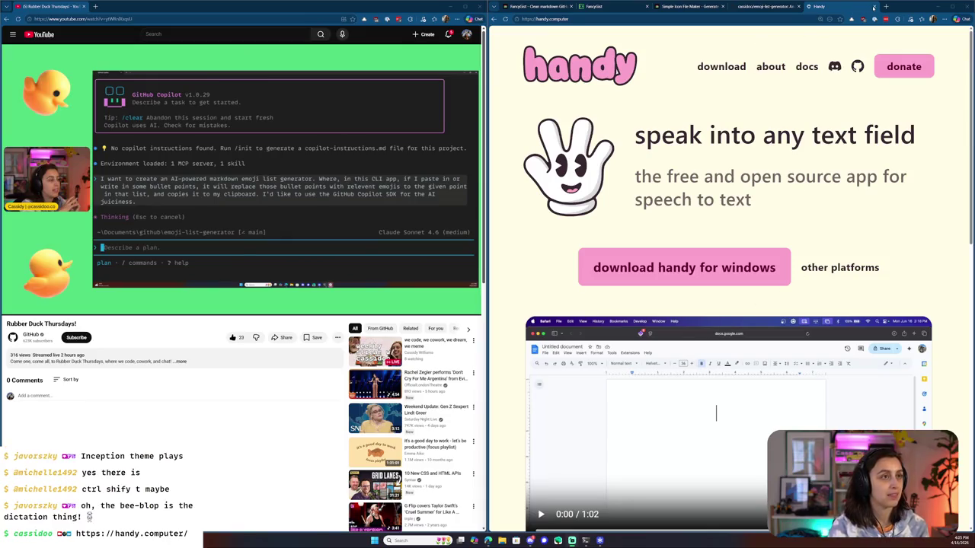
click(873, 6)
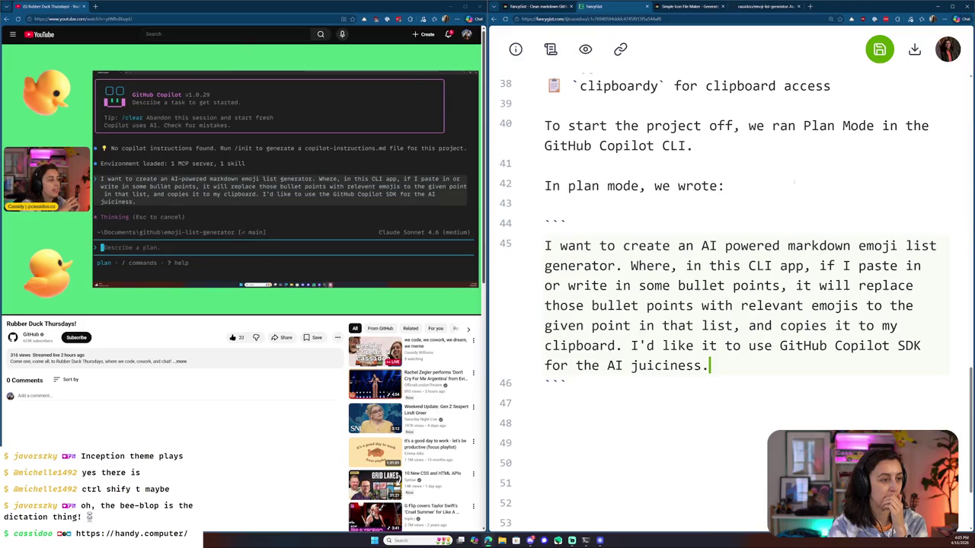
- Put the cursor back after 'juiciness.' at the end of line 45
click(737, 367)
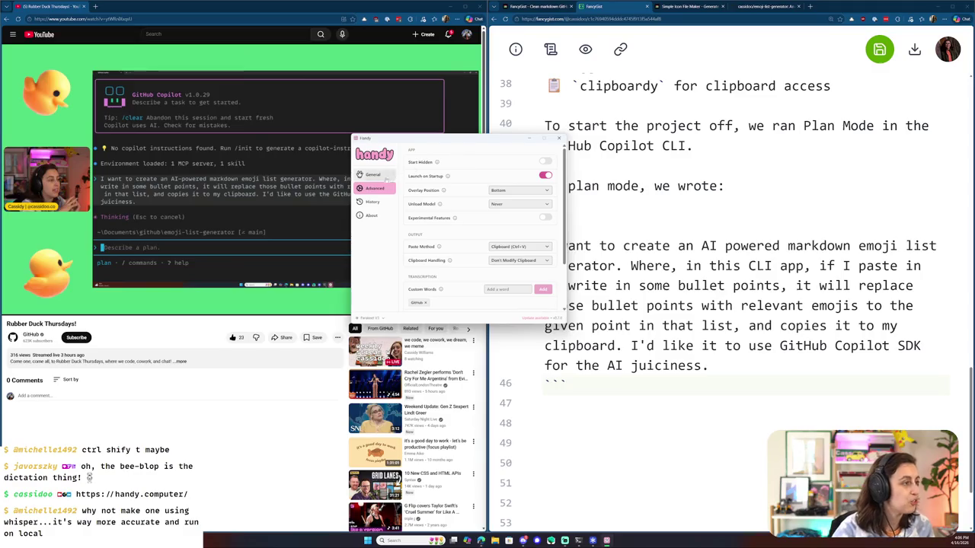
- Browse Handy's History, About, General and Advanced pages, then close its window
click(372, 202)
scroll(424, 220, down, 3)
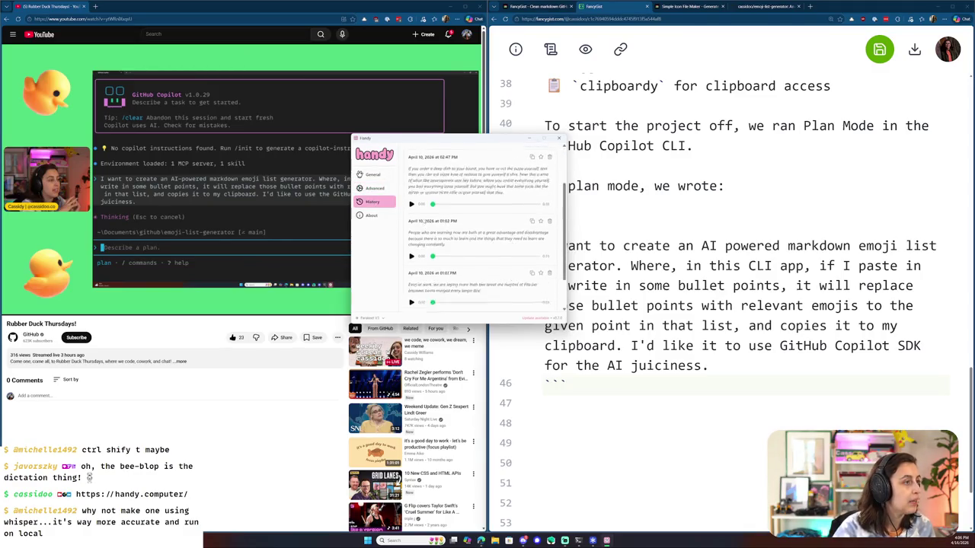
click(381, 217)
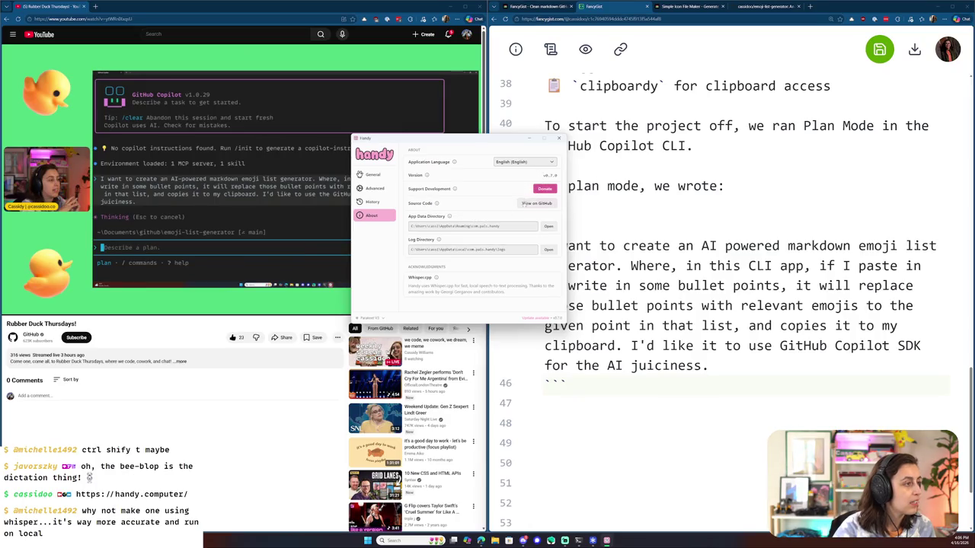
mouse_move(435, 279)
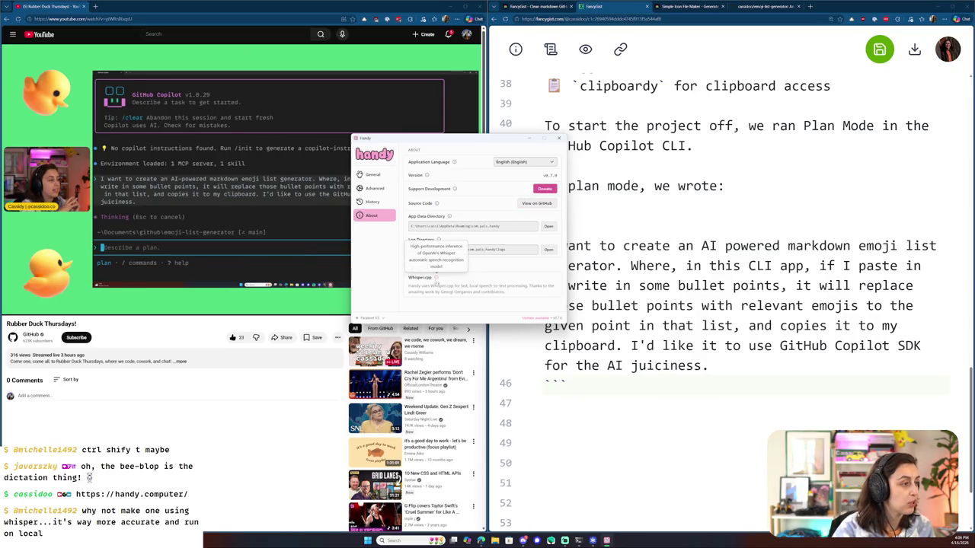
click(381, 175)
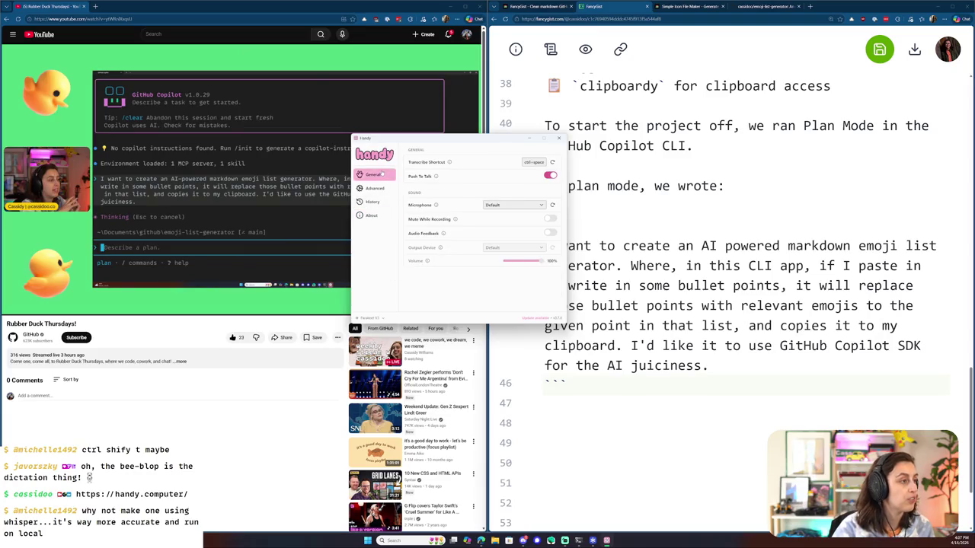
click(380, 188)
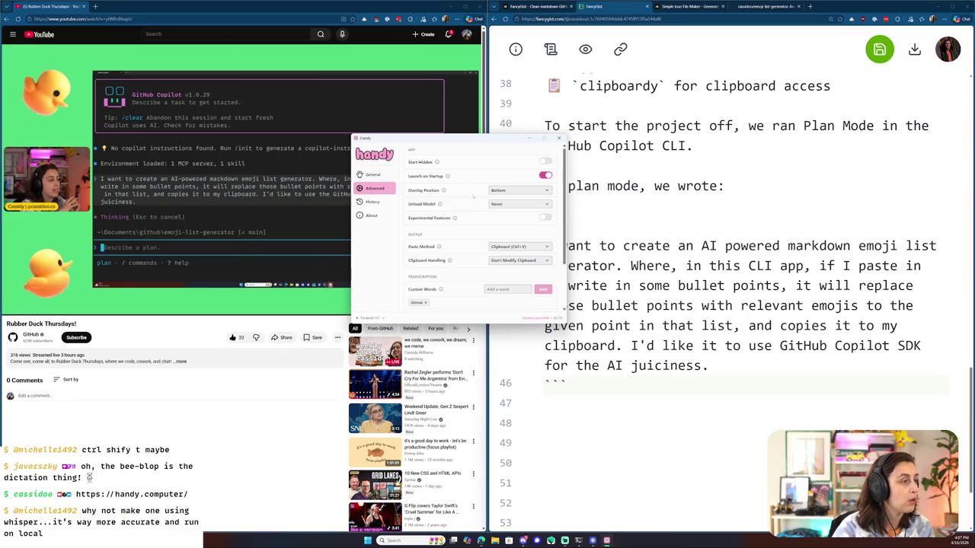
scroll(484, 306, down, 2)
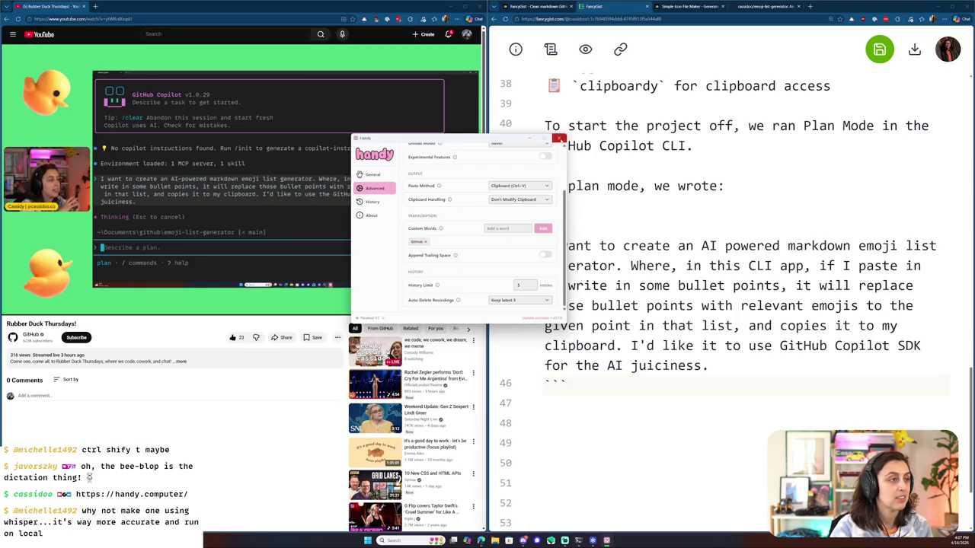
click(560, 140)
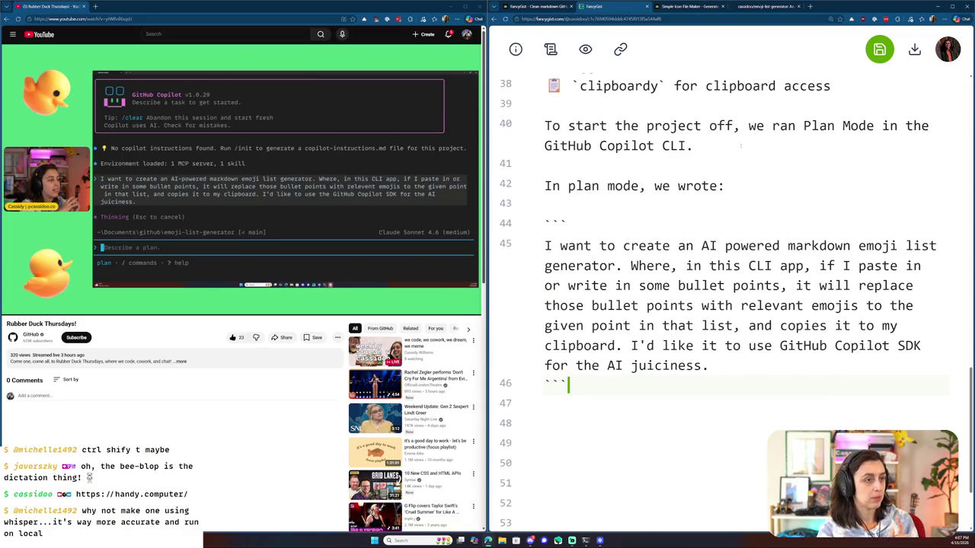
- Save the gist and hyphenate 'AI-powered' in the prompt
key(ctrl+s)
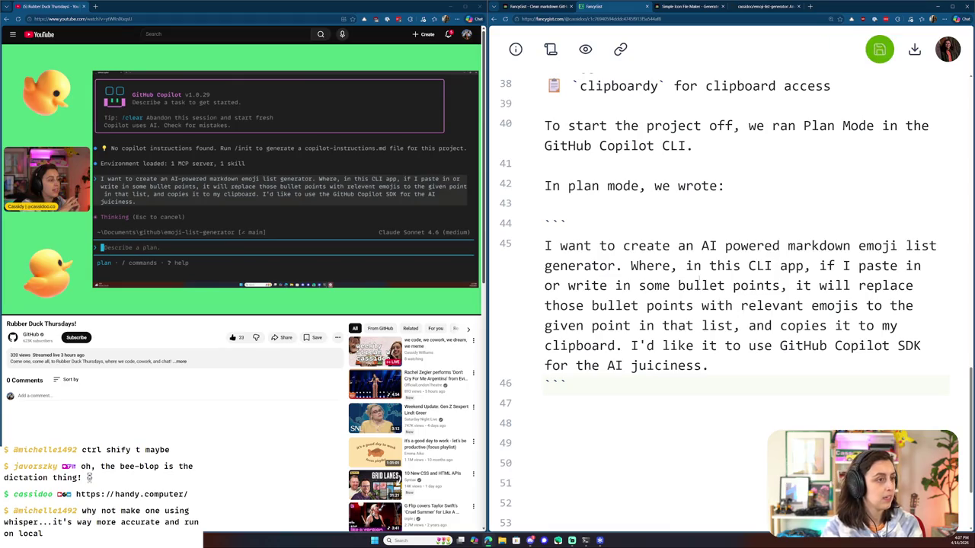
click(724, 245)
key(BackSpace)
text(-)
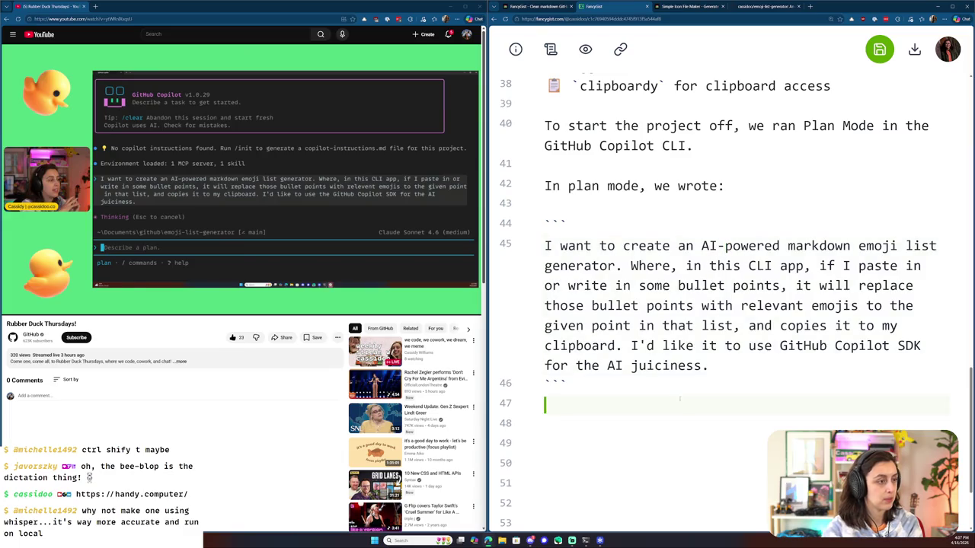
- Start an 'After' line below the code block and add 'using Claude Sonnet 4.6' to the plan-mode sentence
key(Down)
scroll(679, 398, down, 2)
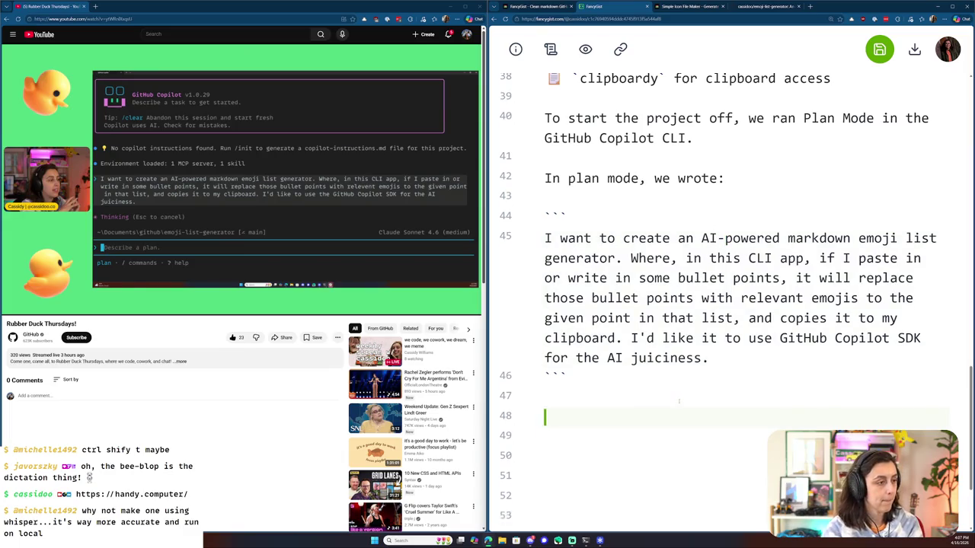
text(After)
scroll(679, 401, up, 3)
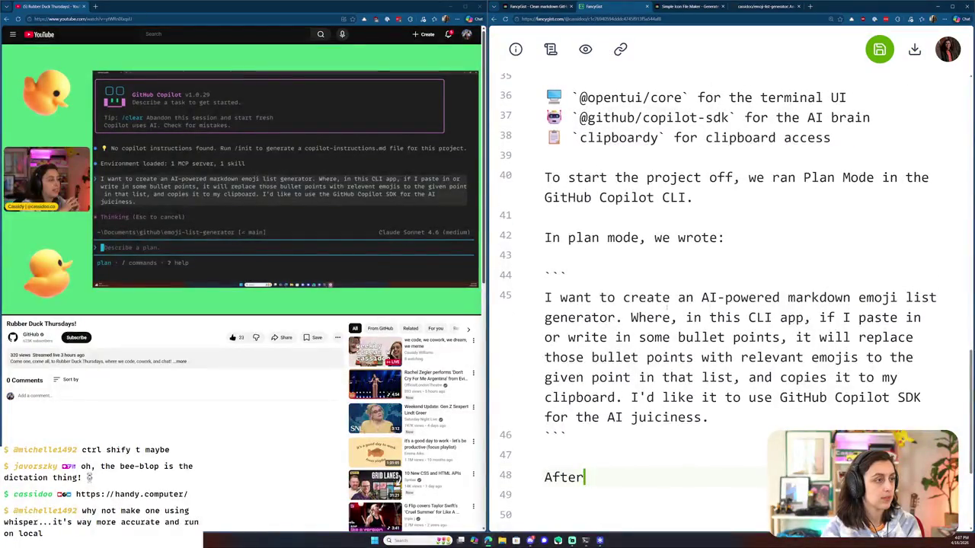
click(639, 238)
text(mode u)
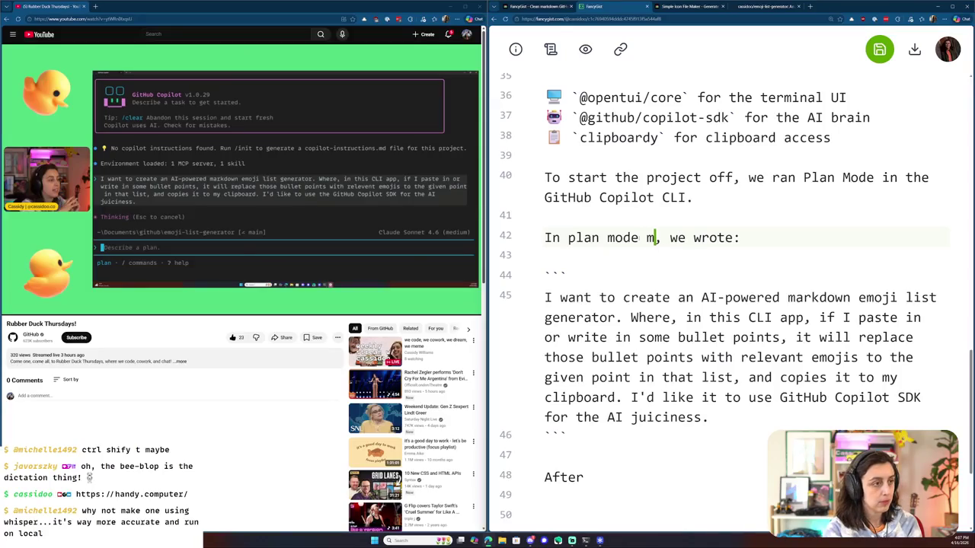
text(sing Claude Sonnet 4.6)
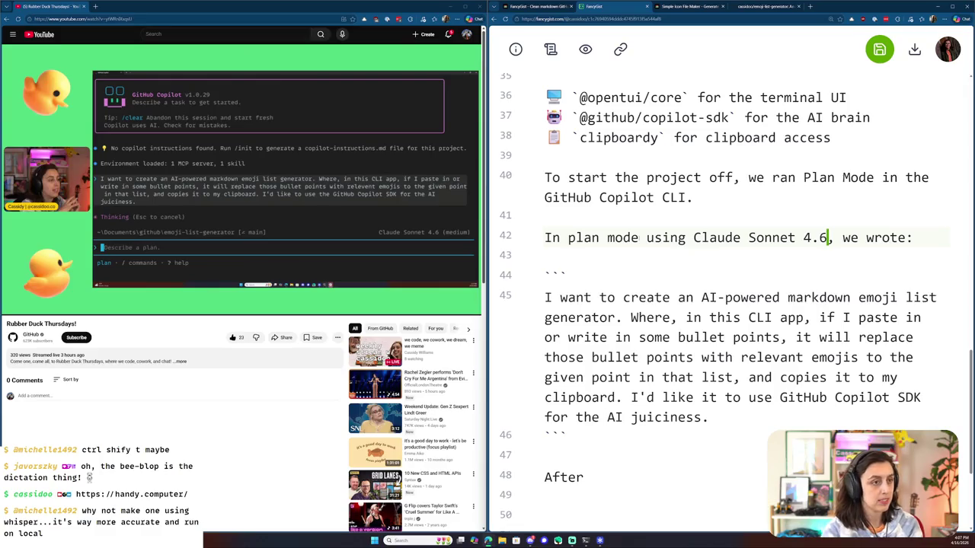
scroll(633, 355, down, 3)
scroll(634, 355, up, 2)
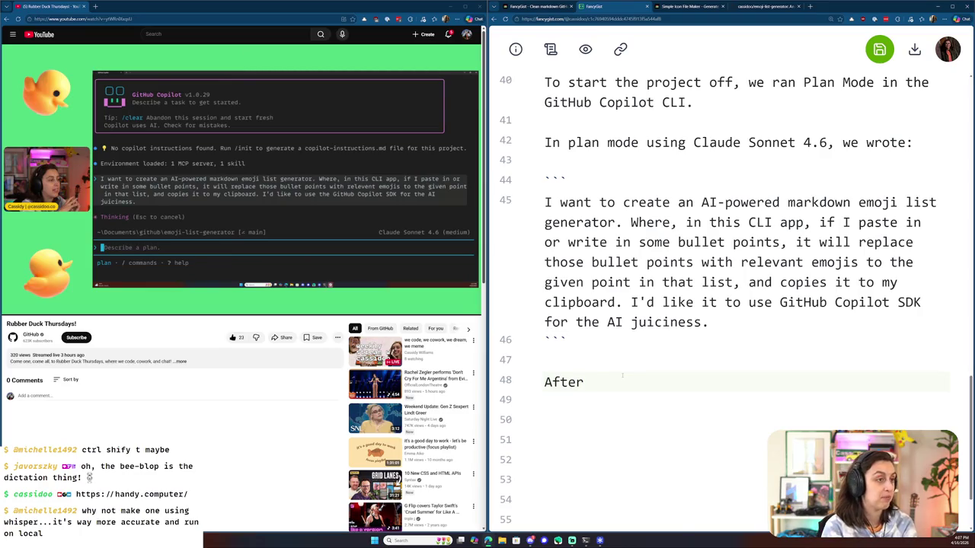
- Complete it as 'After that, we implemented the plan using Claude Opus 4.7 (which was just released today!'
text( that)
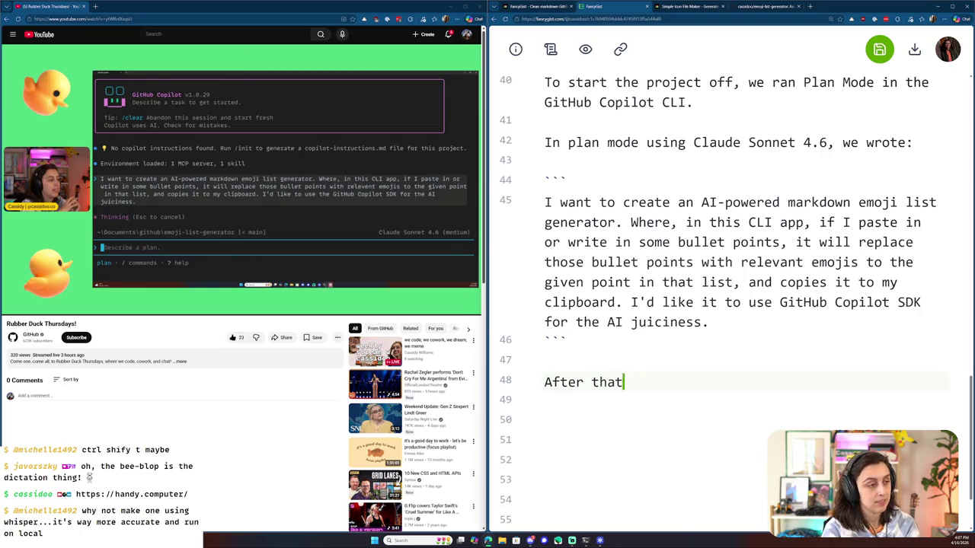
text(, we ra)
key(BackSpace)
text(implemented the plan using Claude Opus 4.7 (which was just released today!)
key(ctrl+t)
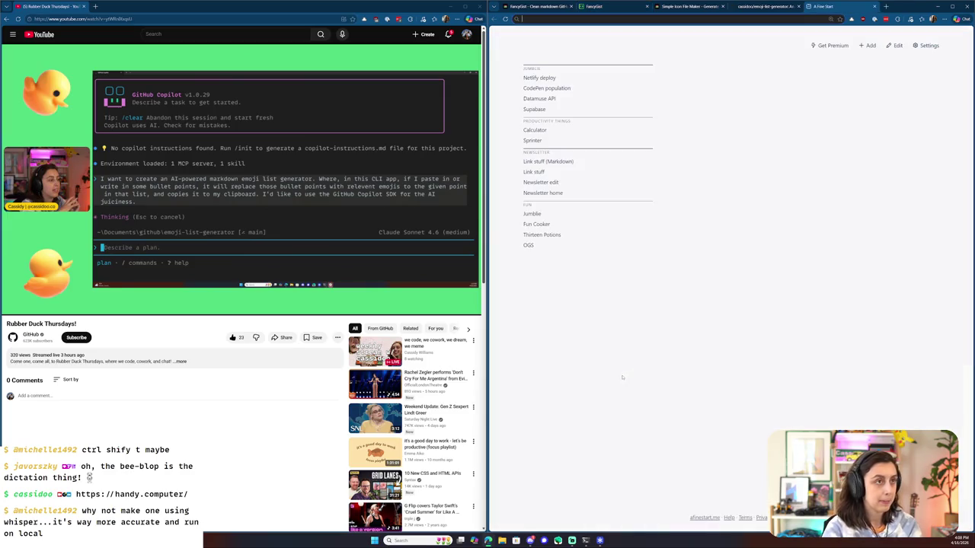
- Copy the URL of the GitHub Changelog's Claude Opus 4.7 article and close that tab
text(github.blog/changelog)
key(Return)
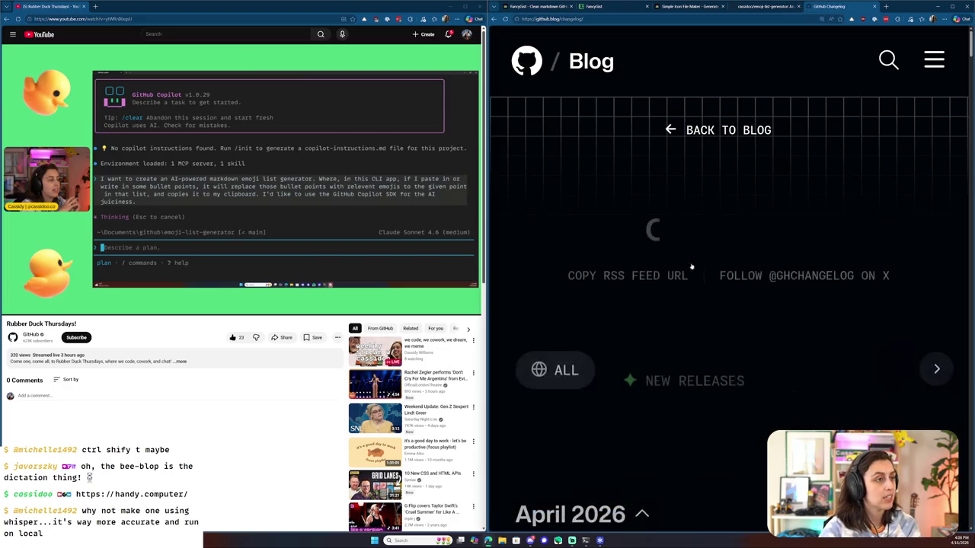
scroll(708, 322, down, 3)
scroll(707, 323, down, 2)
scroll(707, 323, down, 1)
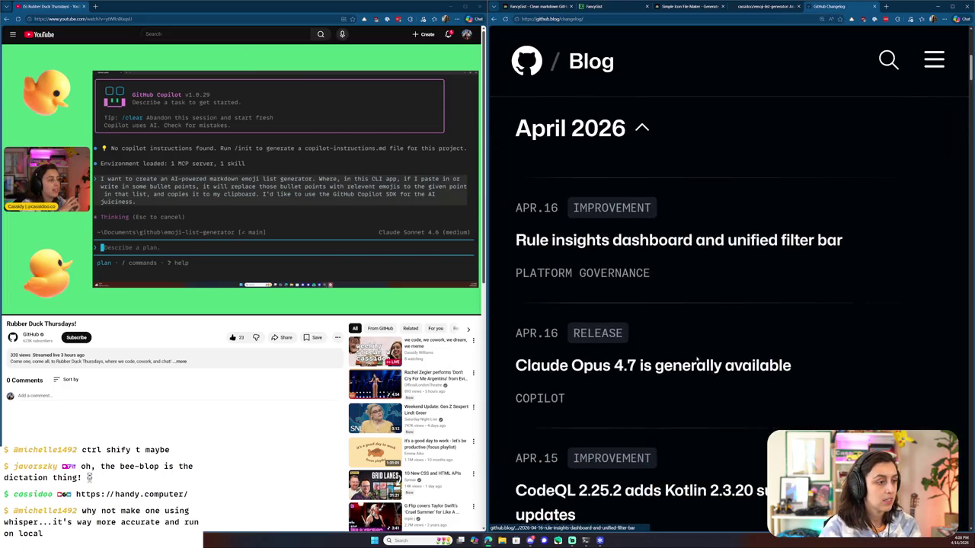
click(684, 364)
click(643, 19)
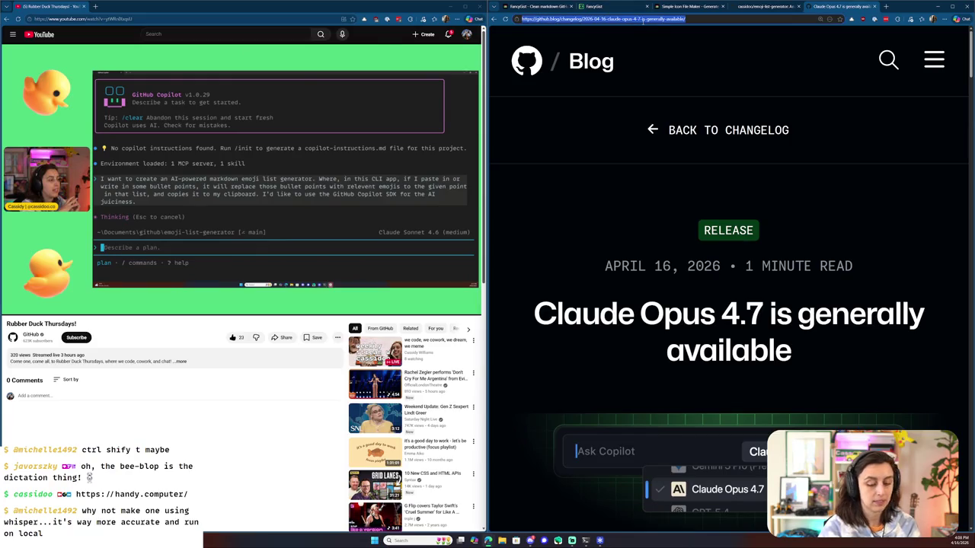
key(ctrl+w)
key(Left)
key(Left)
key(Left)
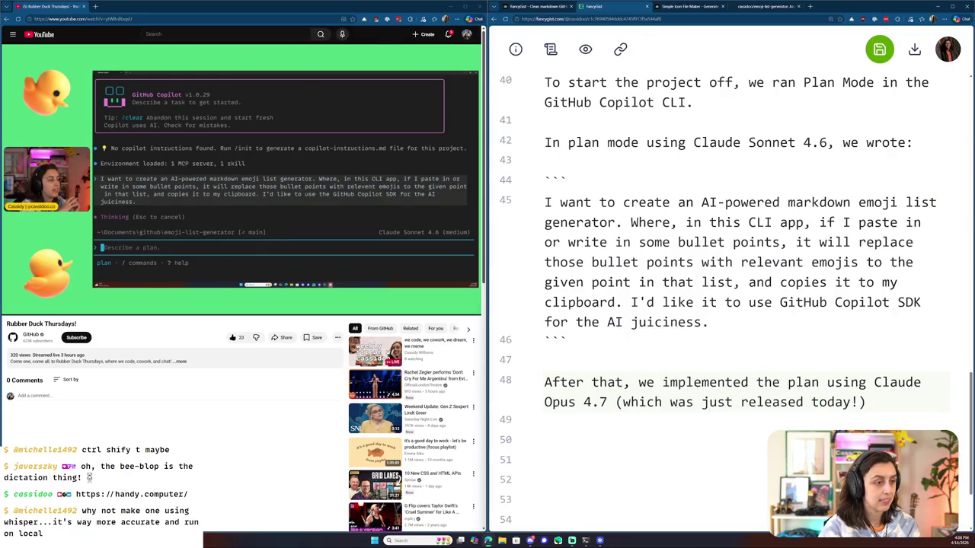
- Link 'just released today' to the Opus 4.7 changelog URL
text([)
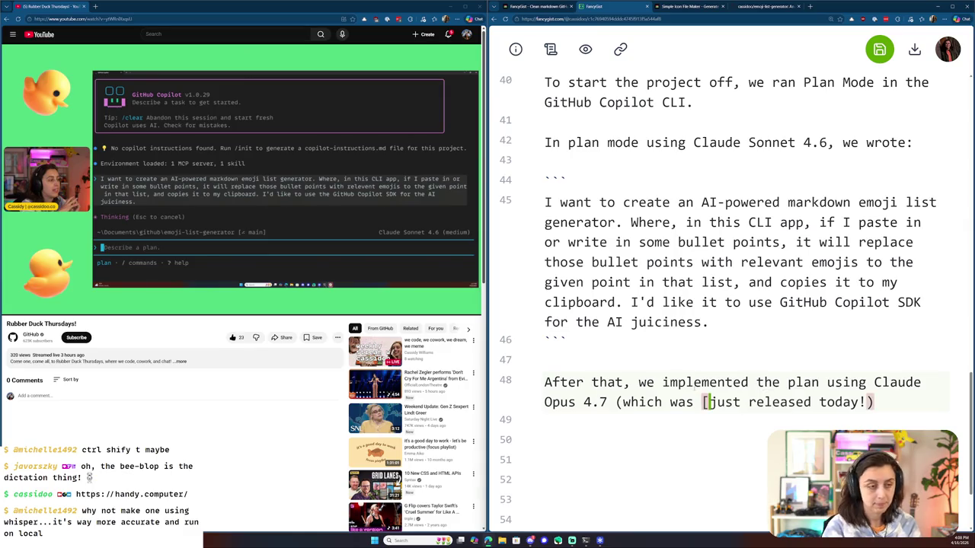
text(])
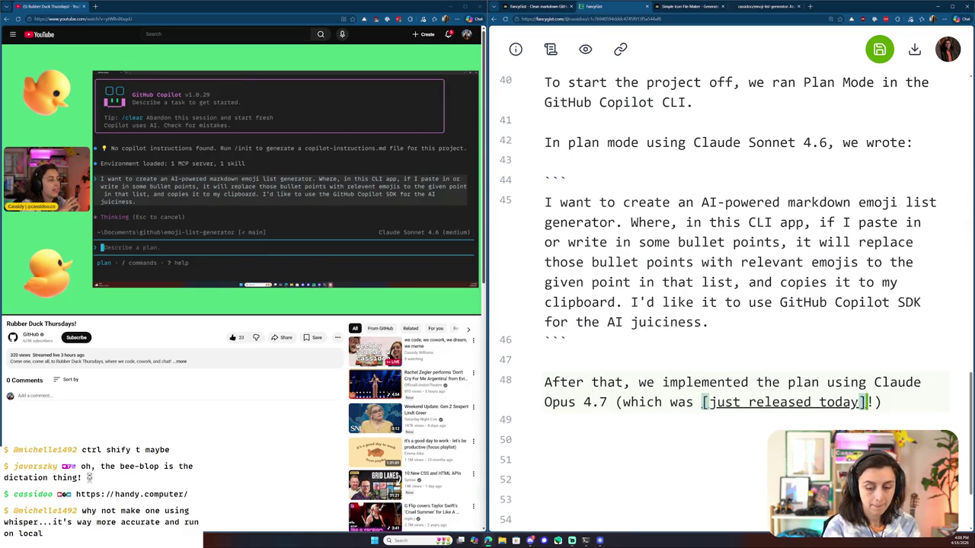
key(ctrl+v)
key(Down)
key(Down)
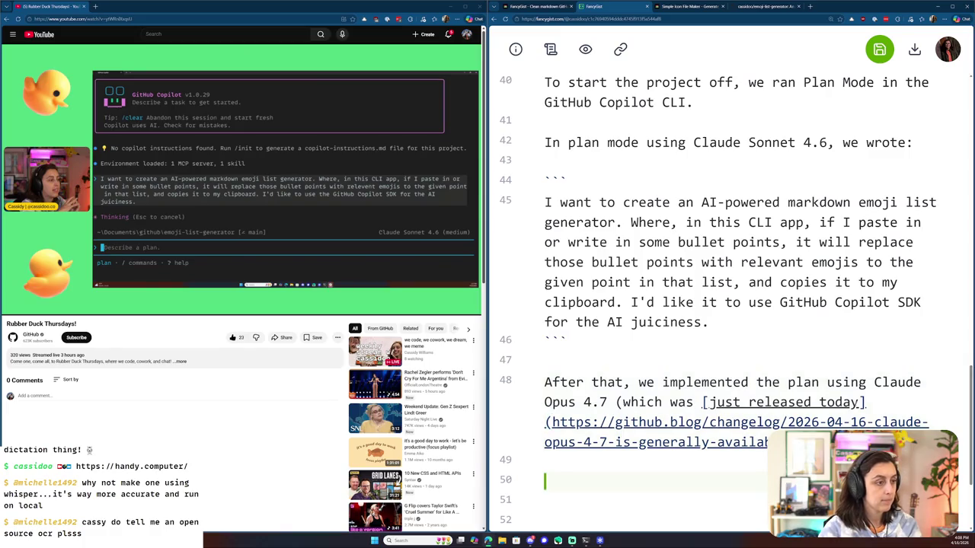
click(617, 402)
key(End)
scroll(852, 396, down, 3)
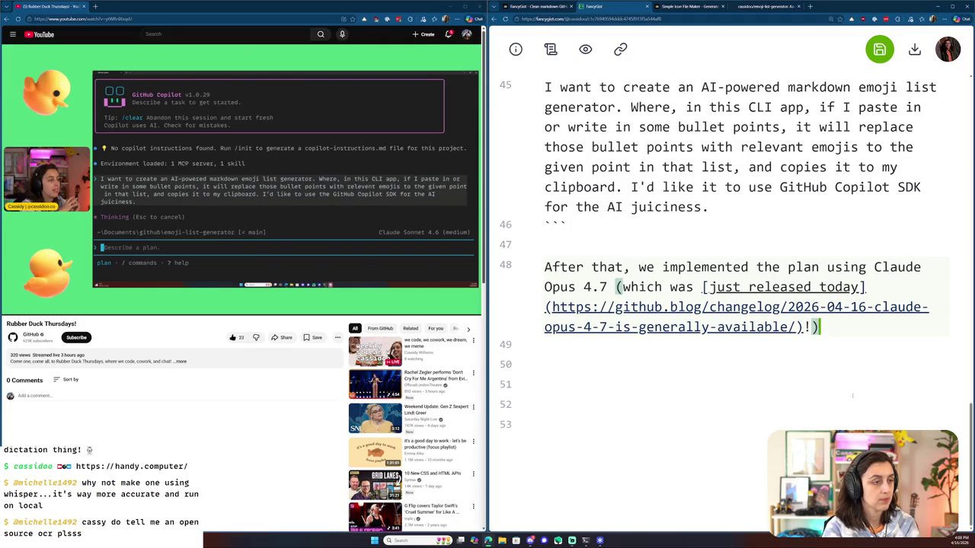
text(a)
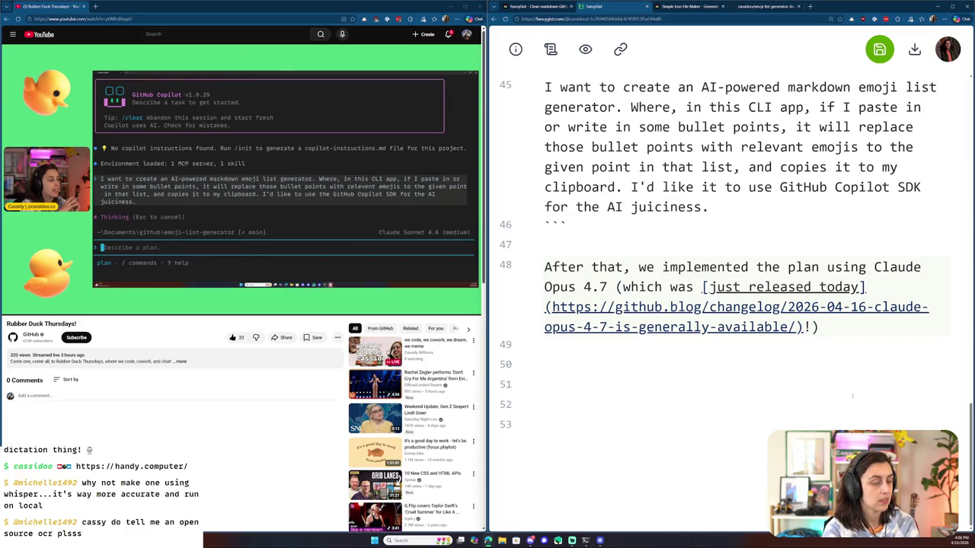
text(nd)
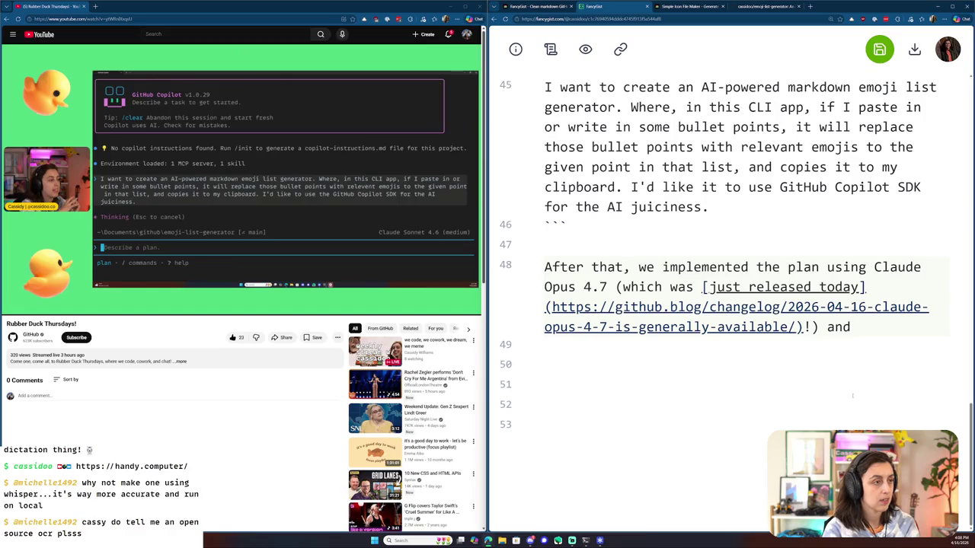
- Add a paragraph: Copilot asked clarifying questions about the tech stack and libraries (shoutout to…
key(Return)
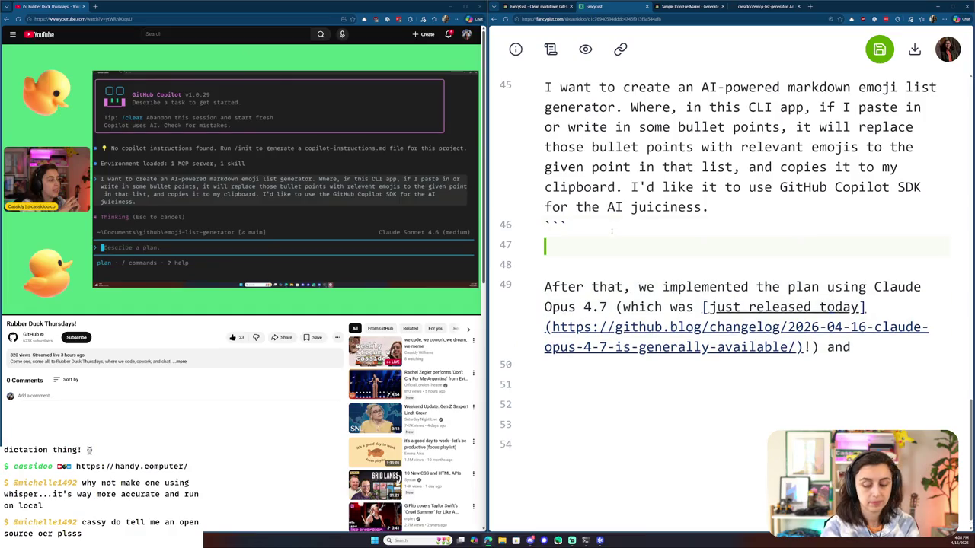
key(Return)
text(Copi)
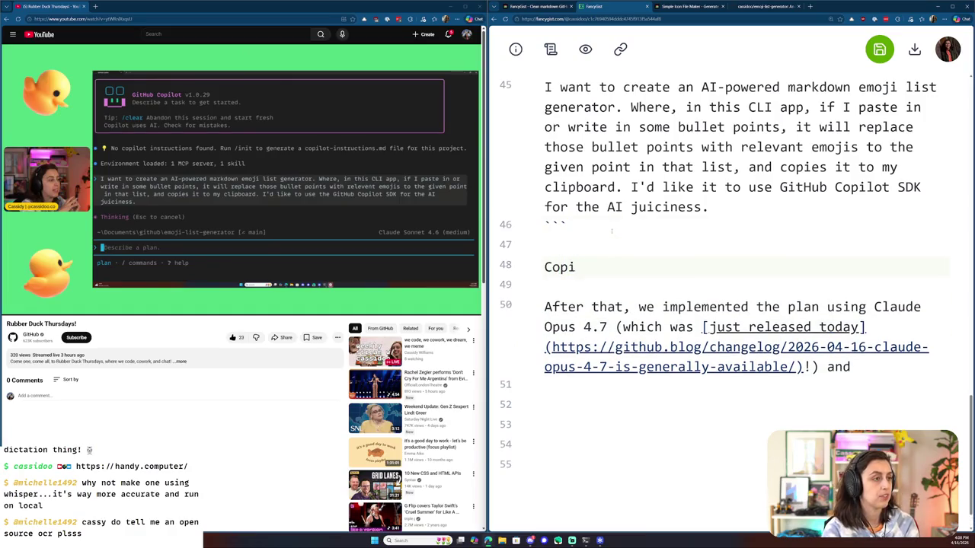
text(lot asked me)
key(BackSpace)
key(BackSpace)
key(BackSpace)
key(BackSpace)
key(BackSpace)
key(BackSpace)
text(ked me a bus)
key(BackSpace)
text(nch of cal)
key(BackSpace)
key(BackSpace)
text(larifying qu)
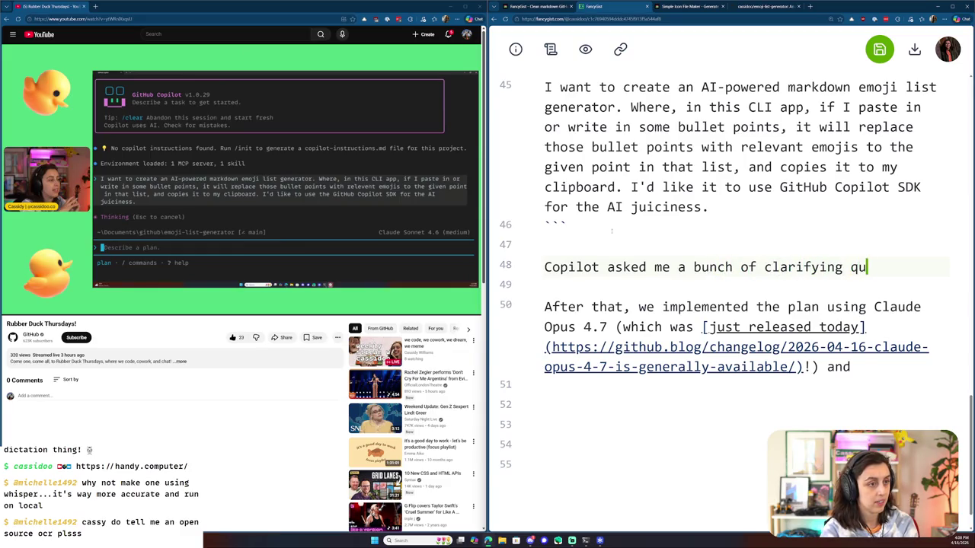
text(estions, fpr)
key(BackSpace)
text(or example around the tech stack and what library)
key(BackSpace)
text(ies we should use (shou)
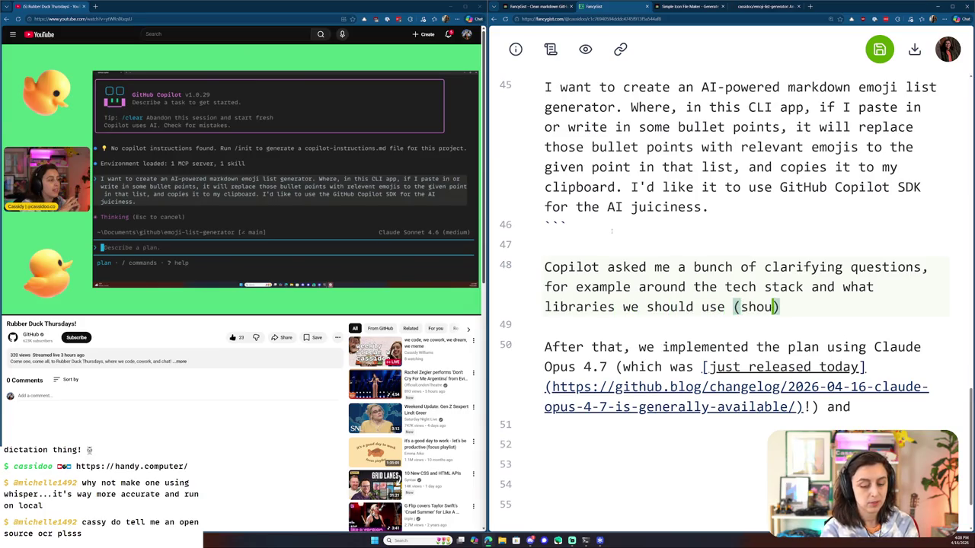
text(tout to)
key(ctrl+t)
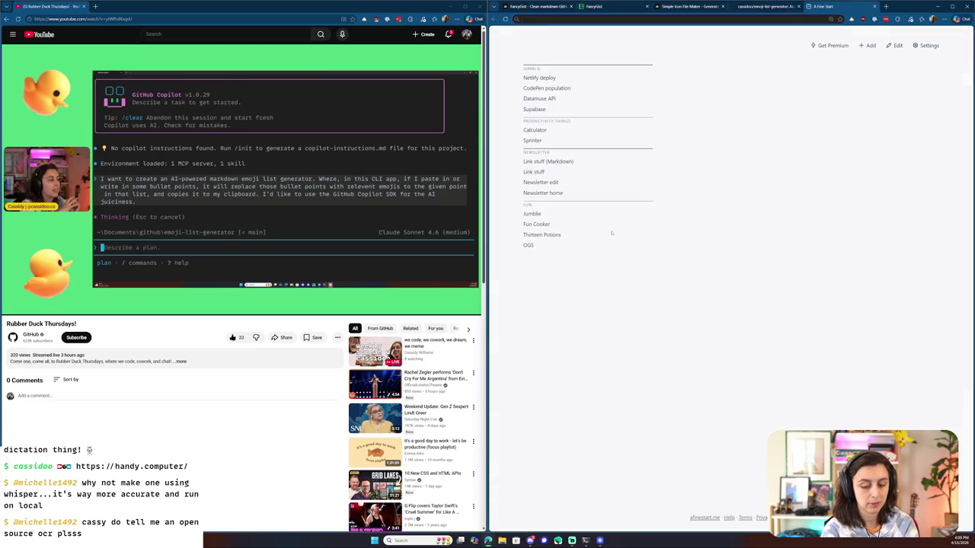
- Find the chat member's personal website via a web search and copy its address
text(javorszky.dev)
key(Return)
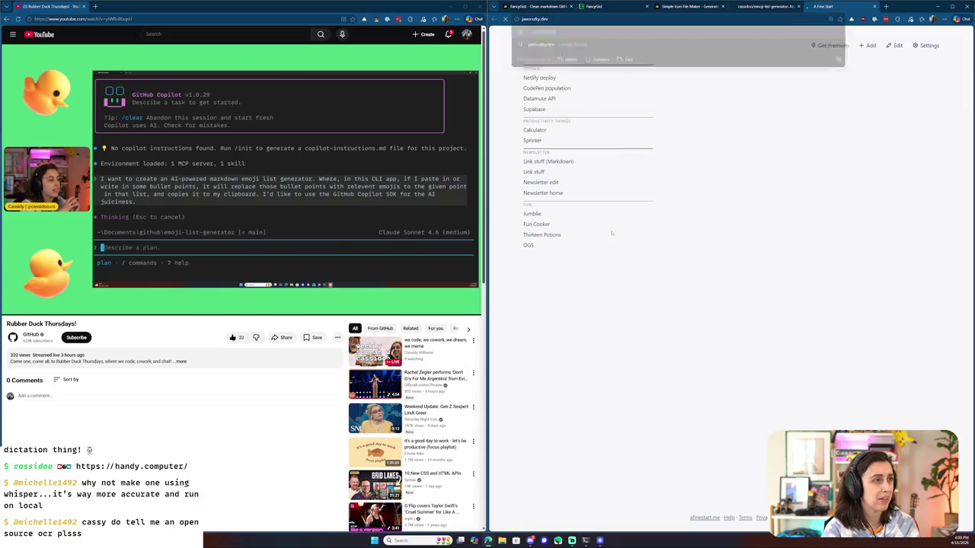
double_click(559, 22)
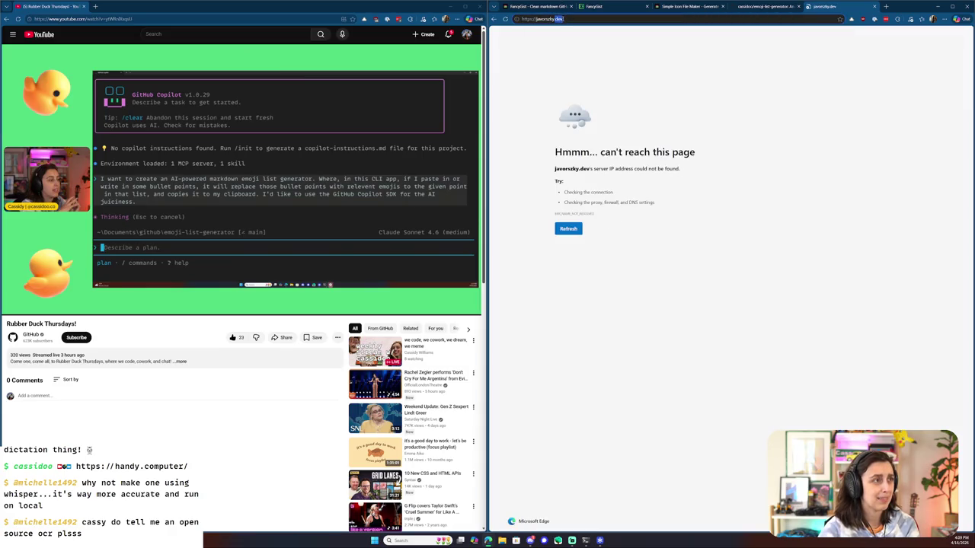
text(com)
key(Return)
click(564, 20)
text(gabor javorszky)
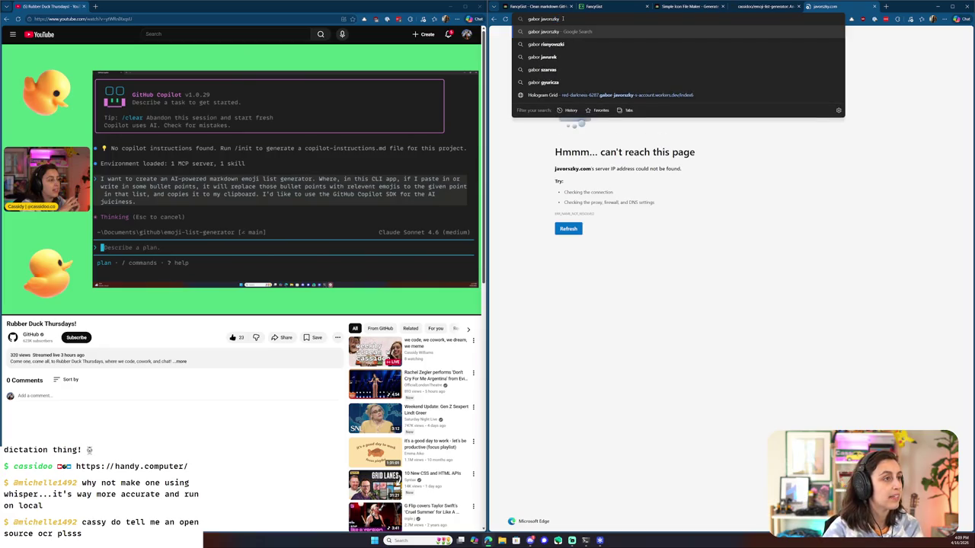
key(Return)
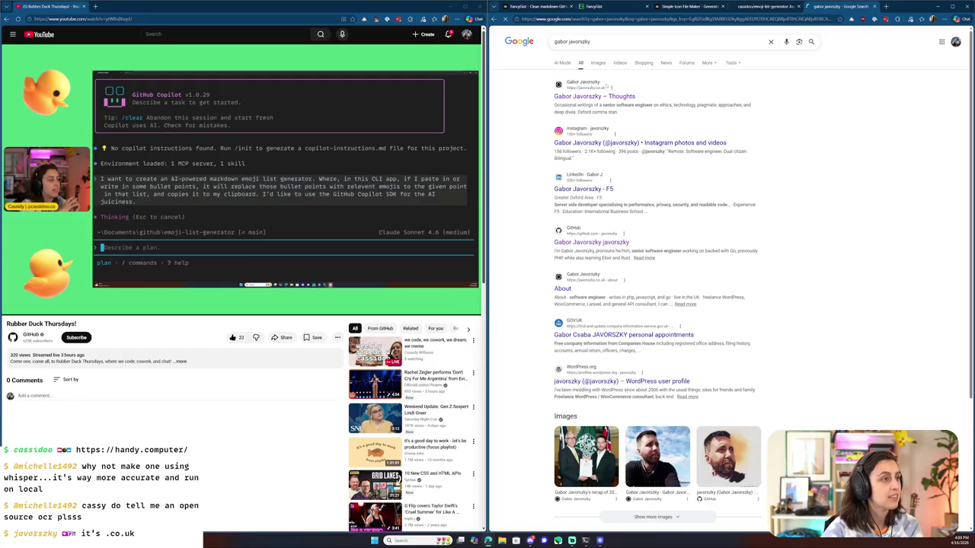
click(611, 89)
click(603, 19)
key(ctrl+w)
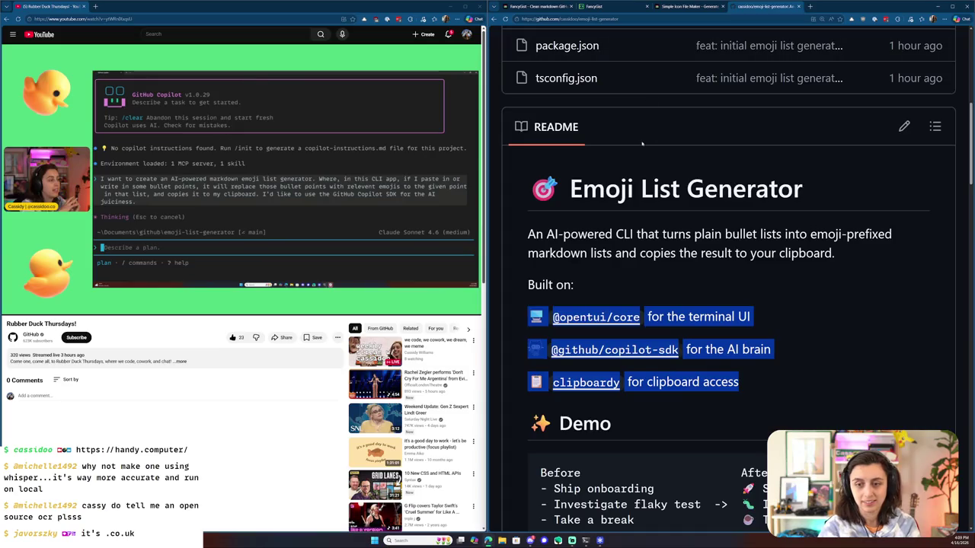
click(615, 7)
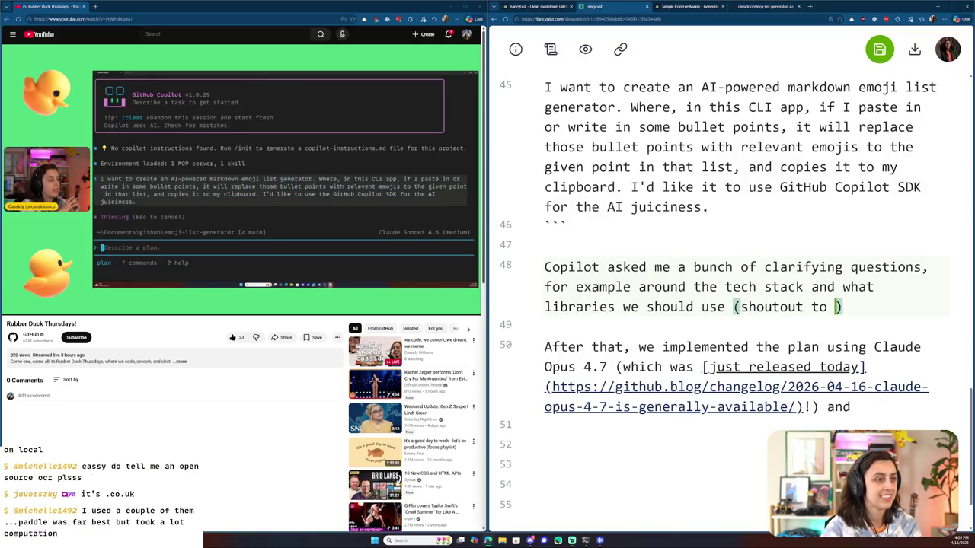
- Link the chat member's name to their website and credit them for suggesting [OpenTUI]
text([Gabor]()
text(https://javorszky.co.uk/)
text() in the chat for suggesting [OpenTui)
key(BackSpace)
key(BackSpace)
text(UI)
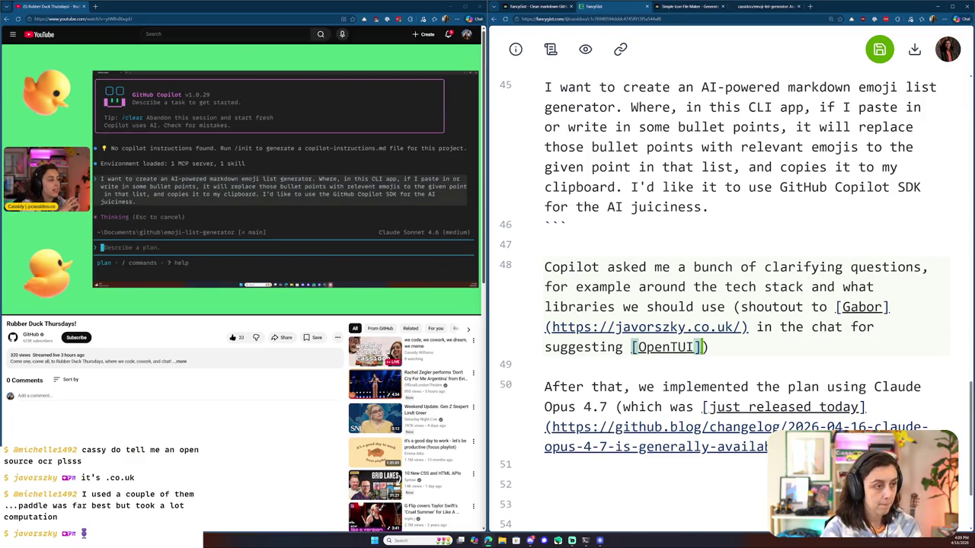
- Go to the OpenPeon site in a new browser tab
key(ctrl+t)
text(openpeon.com/packs)
key(Return)
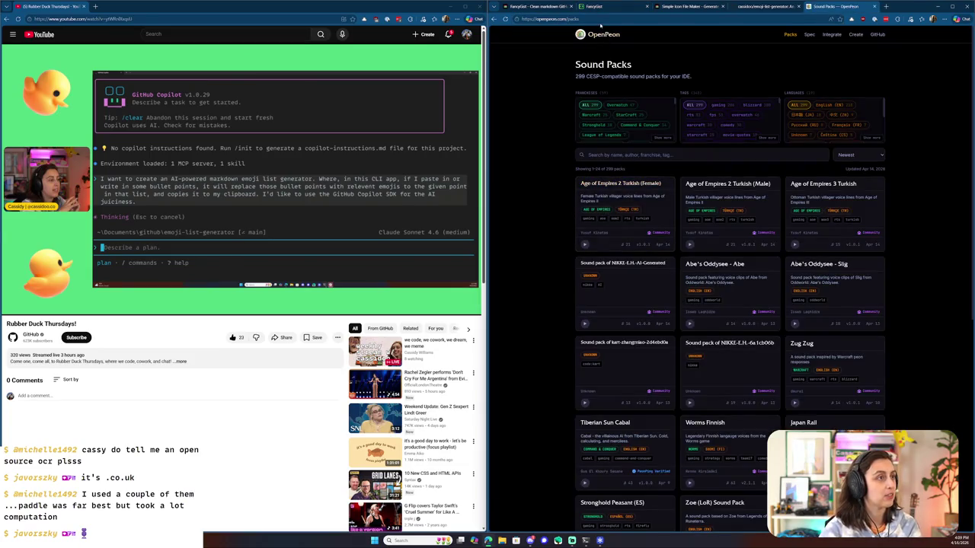
- Search 'opentui', copy the OpenTUI homepage address, and return to the FancyGist draft
click(600, 23)
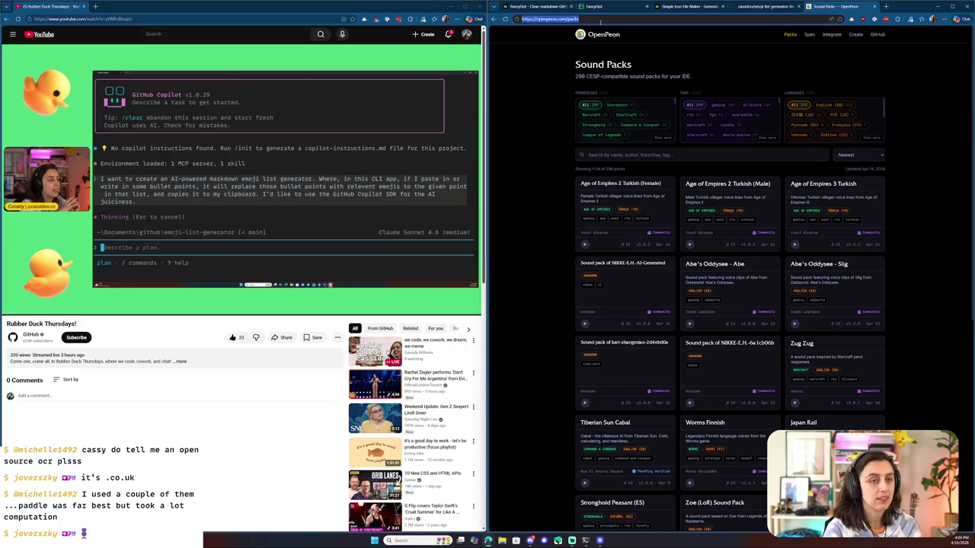
text(open)
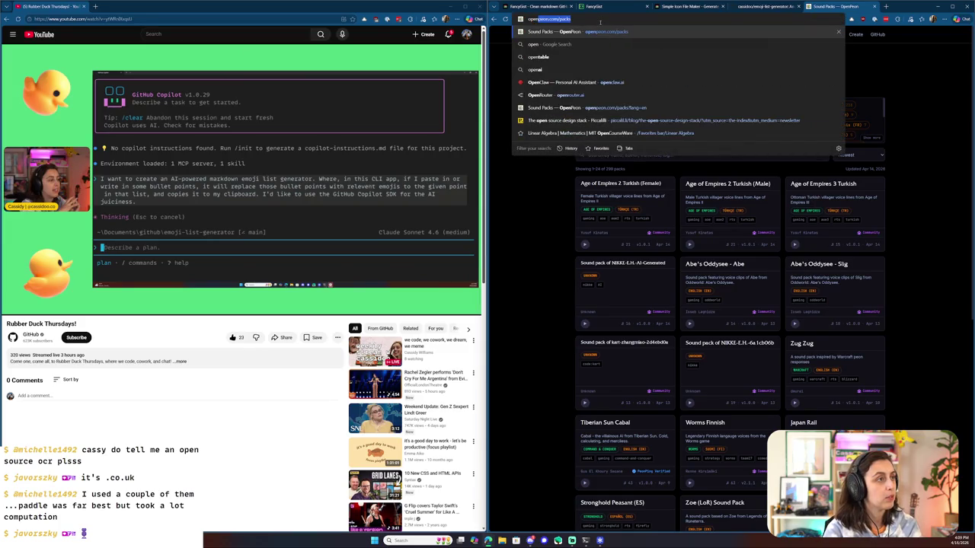
text(tui)
key(Return)
click(590, 99)
click(585, 21)
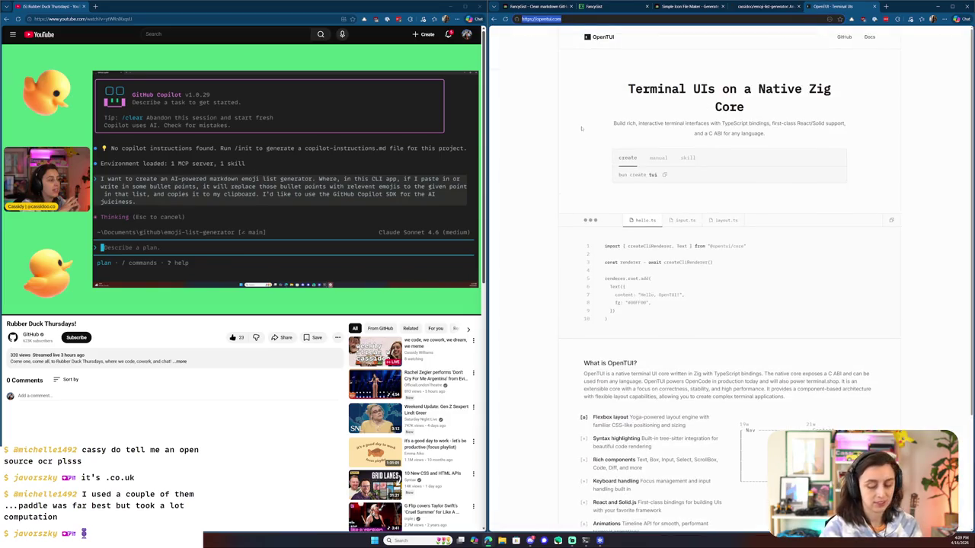
key(ctrl+plus)
key(ctrl+plus)
key(ctrl+plus)
key(ctrl+plus)
key(ctrl+plus)
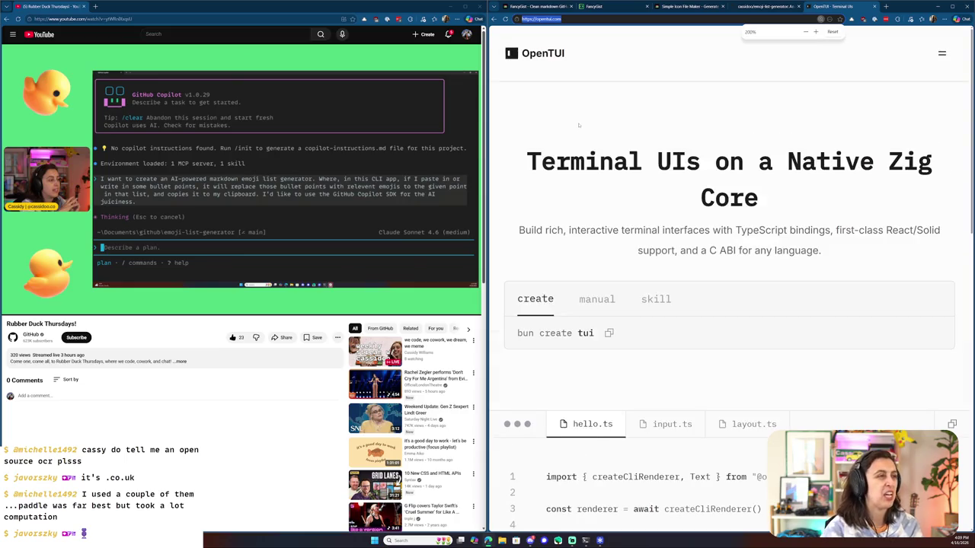
key(ctrl+w)
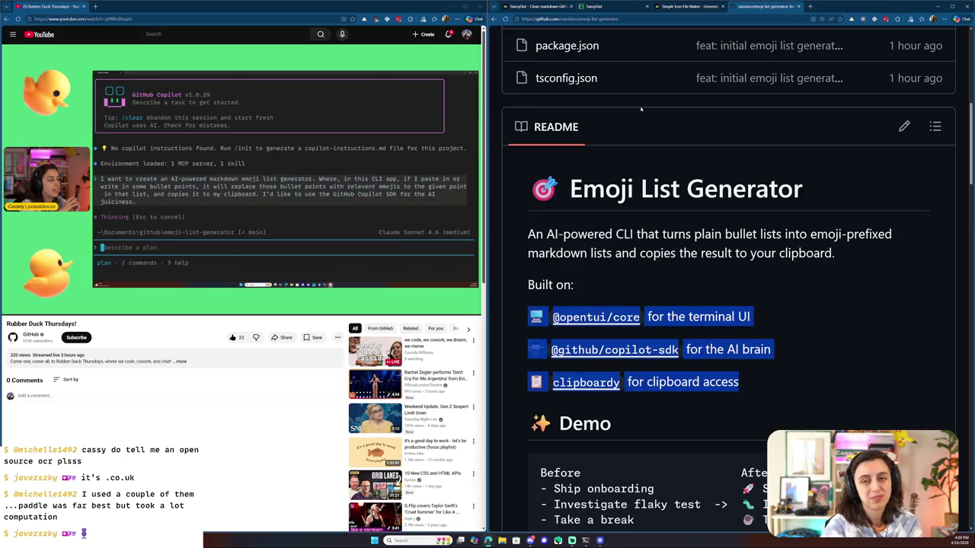
key(ctrl+2)
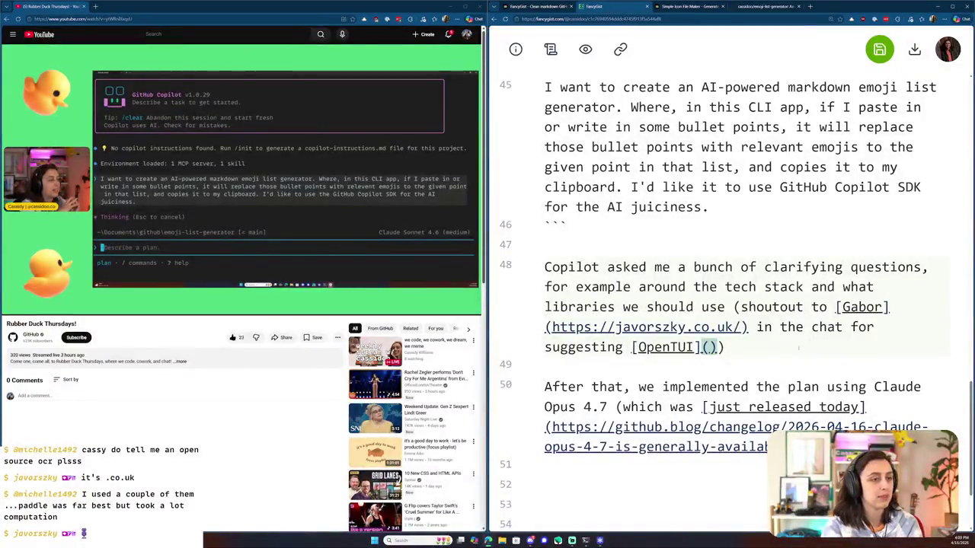
- Link OpenTUI and end the paragraph with 'fully thought-out plan.md file for me to review and use!'
text(https://opentui.com/)
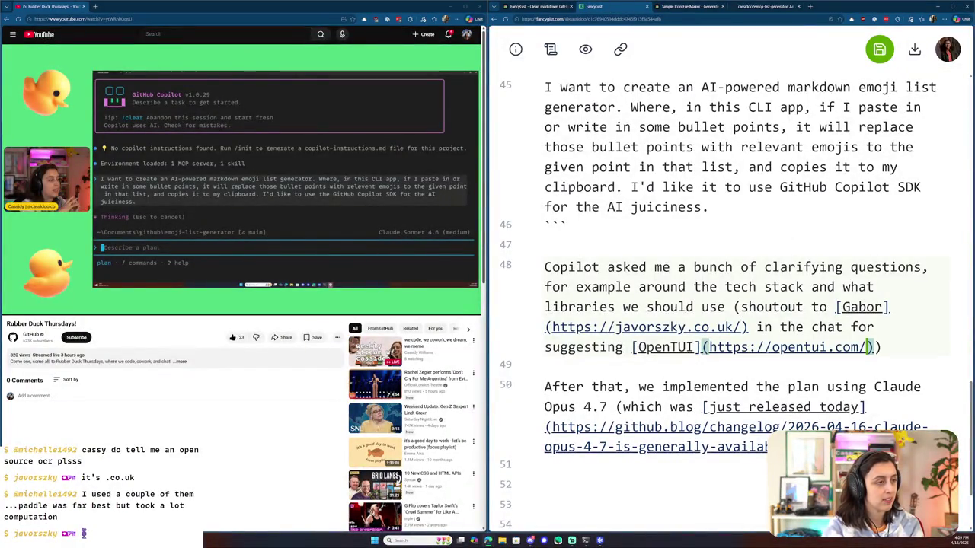
text())
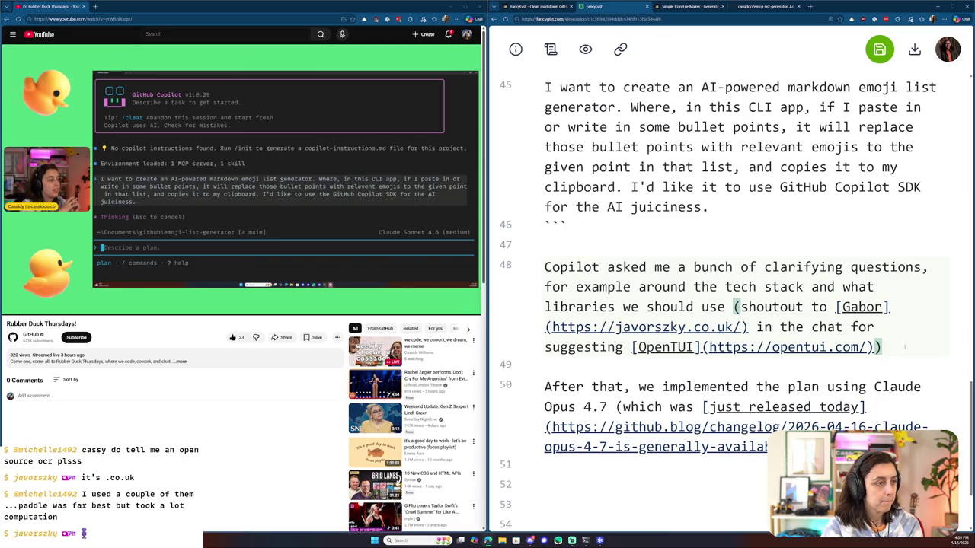
text(, and from)
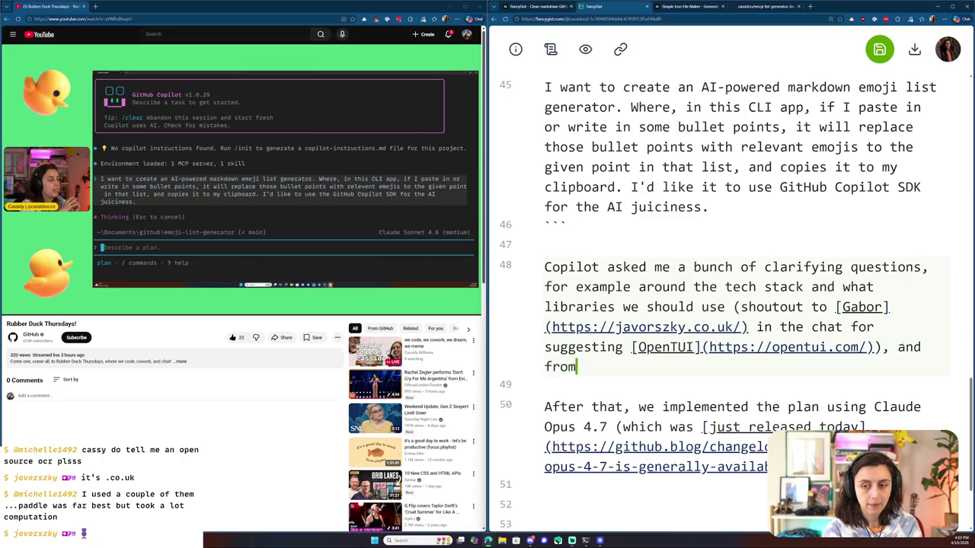
text( there, we)
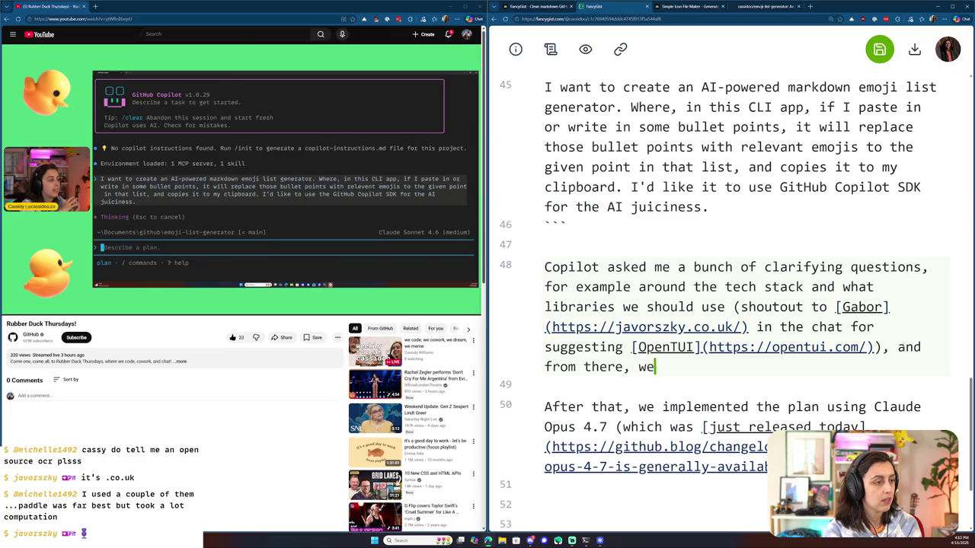
text( had a fullythoug)
key(BackSpace)
key(BackSpace)
key(BackSpace)
text(thought-out plan for)
key(BackSpace)
key(BackSpace)
key(BackSpace)
text(.md )
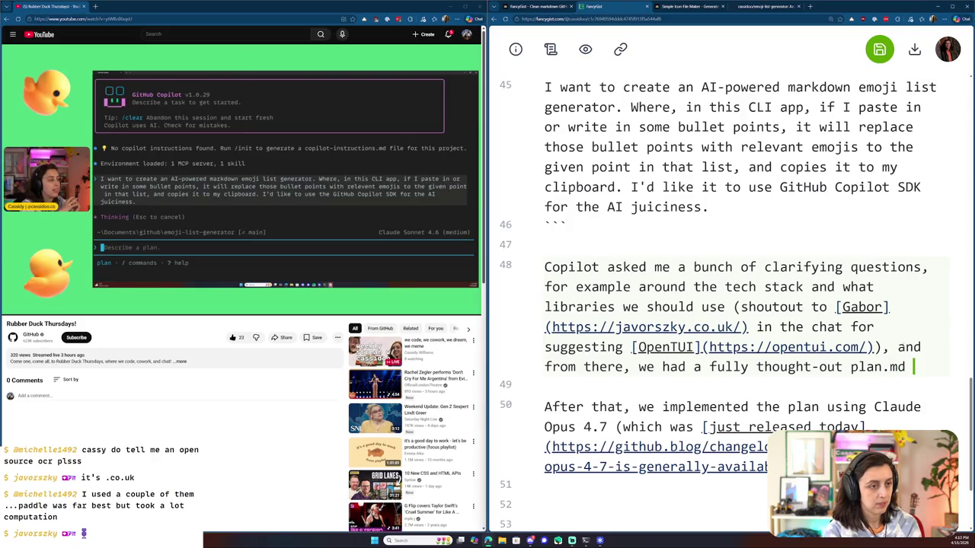
text(file for me to review)
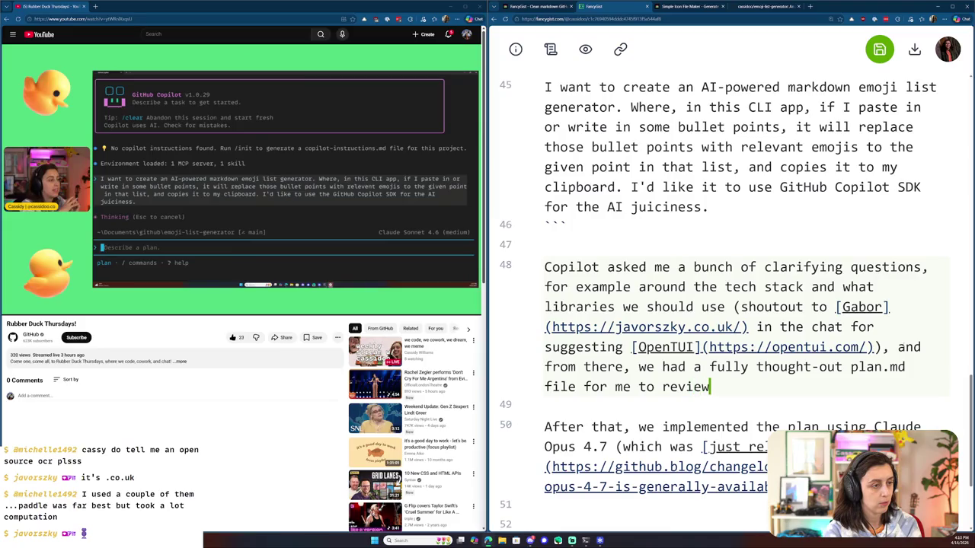
text( and use!)
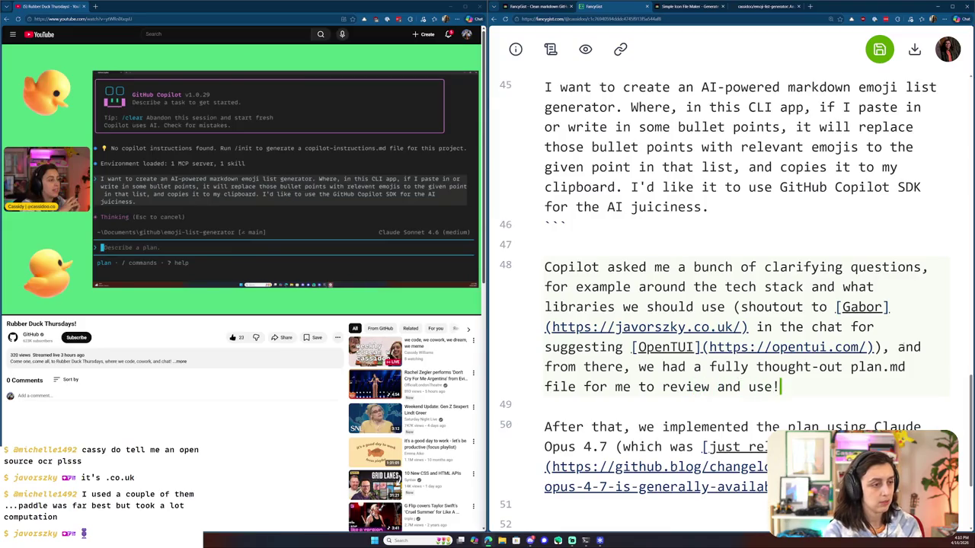
- Replace 'After that, w' with 'W' on line 50 and save the post
scroll(731, 305, down, 1)
scroll(904, 344, down, 1)
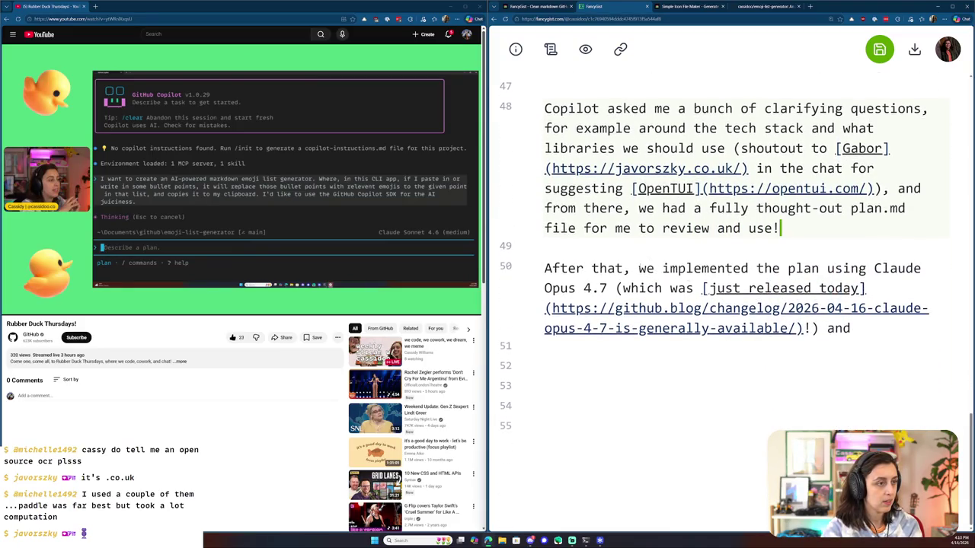
drag(646, 268, 545, 268)
text(W)
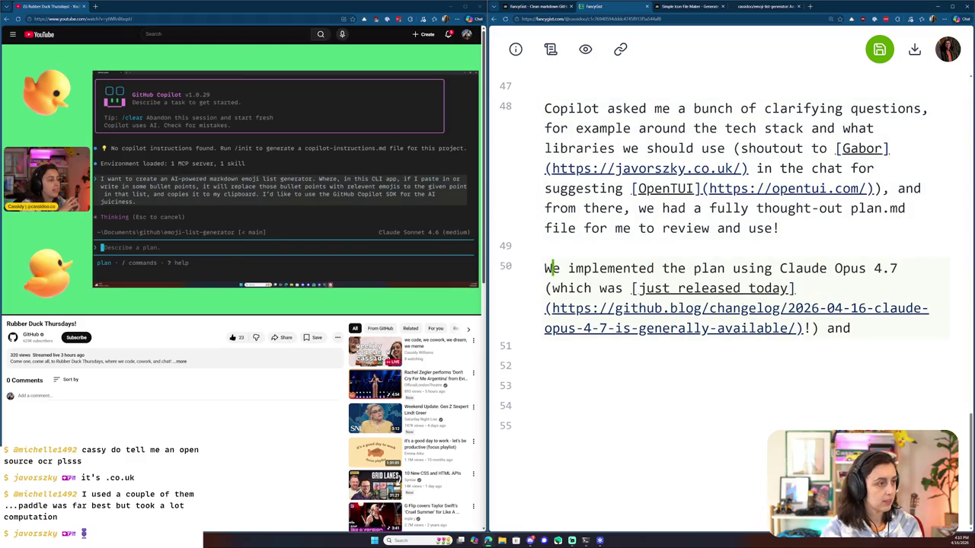
click(879, 49)
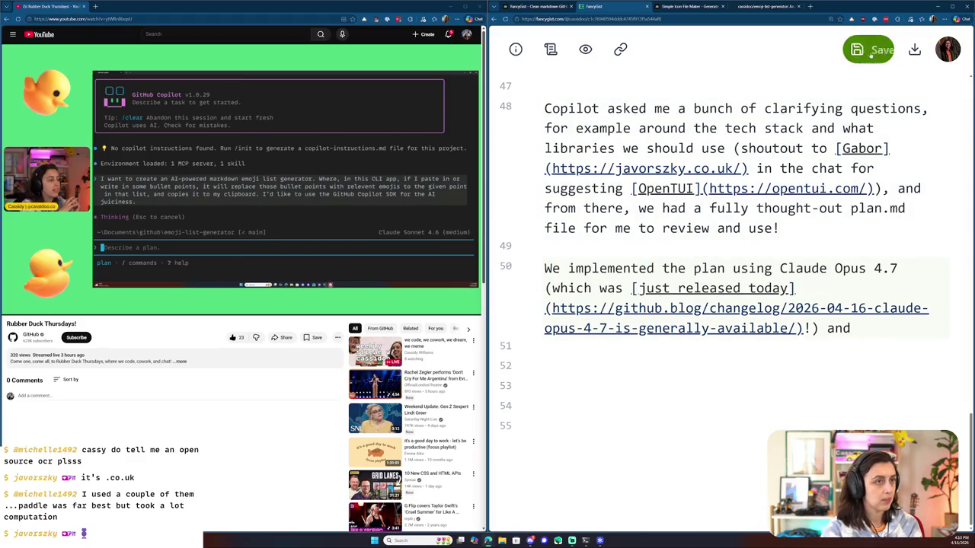
- Preview the rendered post and scroll through it before returning to the editor
click(585, 49)
scroll(668, 172, down, 4)
scroll(668, 173, down, 1)
scroll(668, 175, down, 2)
scroll(668, 177, down, 1)
scroll(669, 179, down, 2)
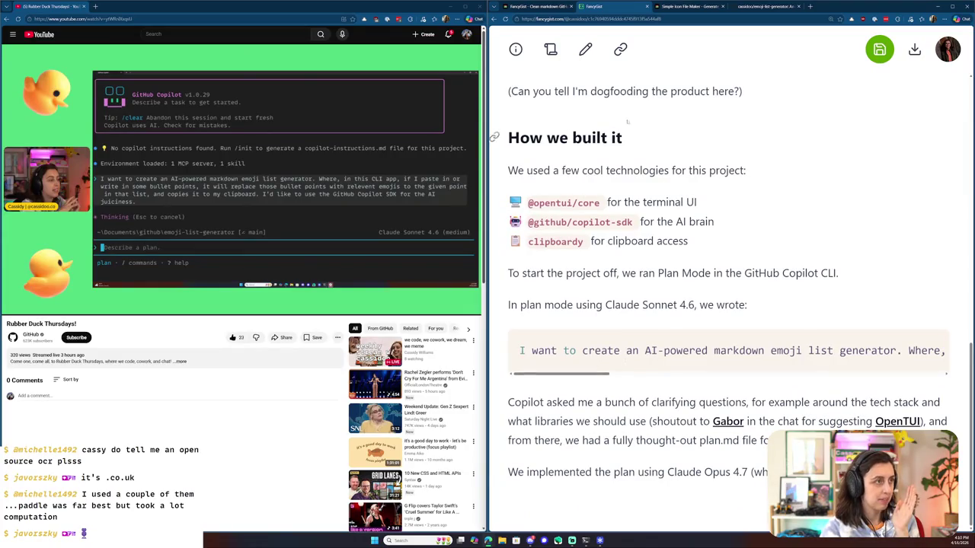
click(584, 50)
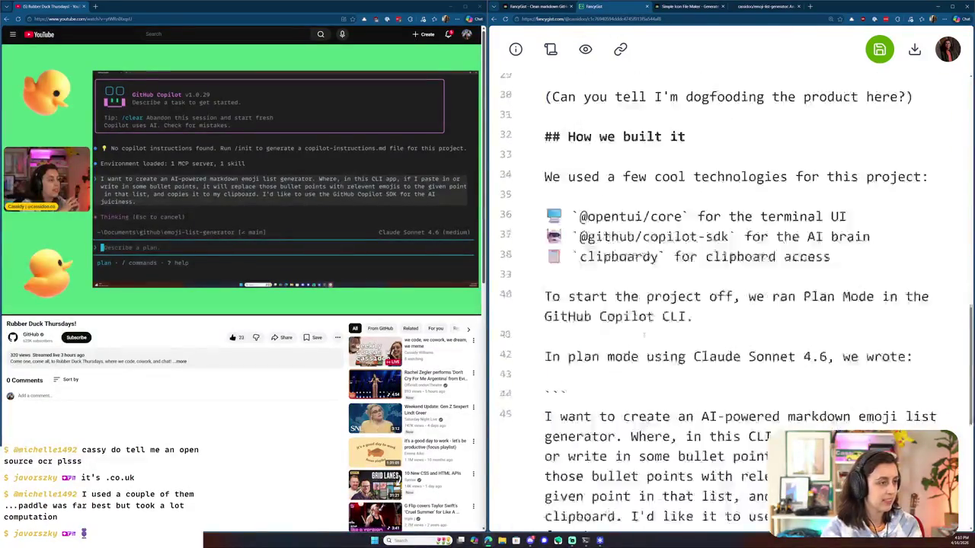
- Add the txt language tag to the quoted prompt's code fence on line 44
scroll(731, 305, up, 2)
click(625, 259)
text(tx)
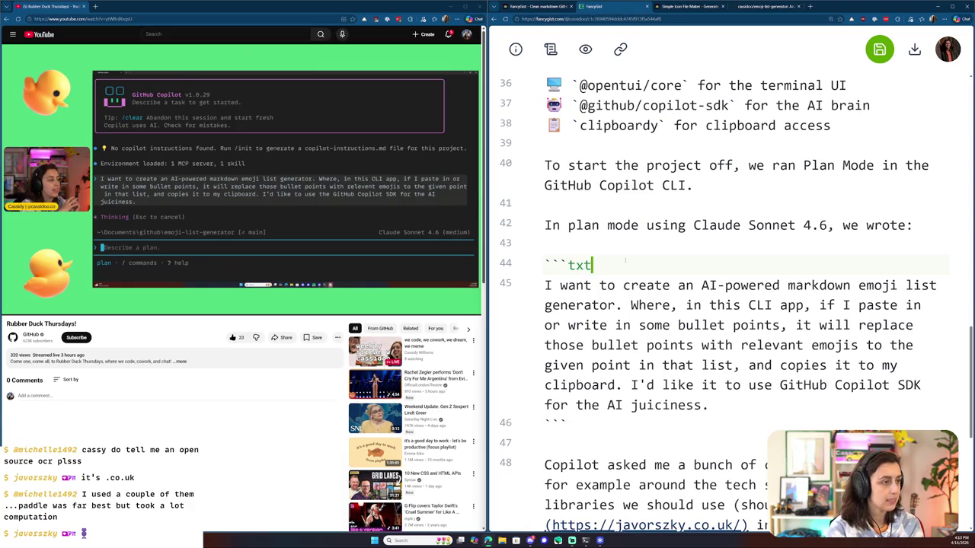
text(t)
scroll(626, 259, down, 2)
scroll(625, 260, down, 3)
- Preview the post again to check the txt code block, then return to editing
click(585, 49)
scroll(697, 229, down, 5)
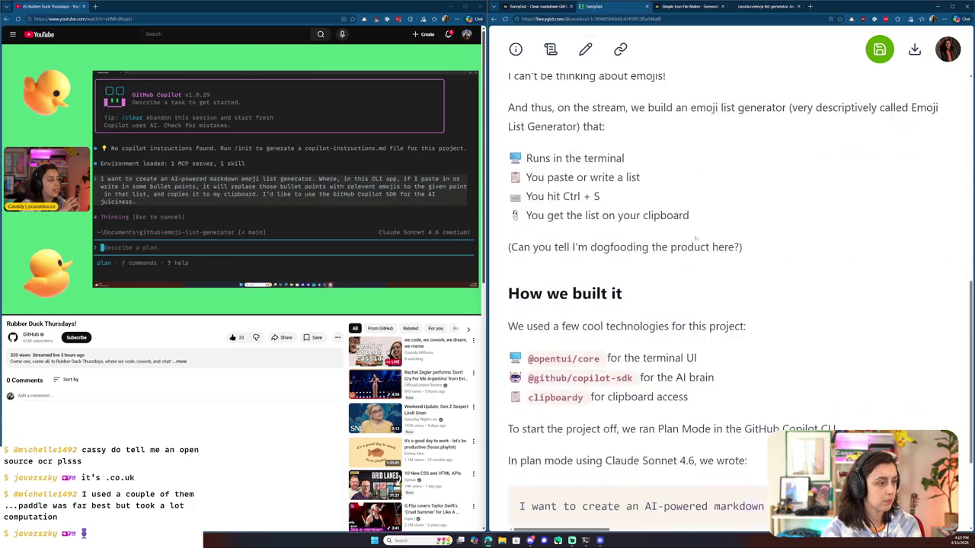
scroll(697, 229, down, 2)
scroll(616, 377, right, 5)
scroll(616, 376, left, 5)
click(584, 49)
scroll(731, 305, down, 3)
scroll(731, 305, down, 3)
scroll(731, 305, down, 3)
scroll(731, 305, down, 3)
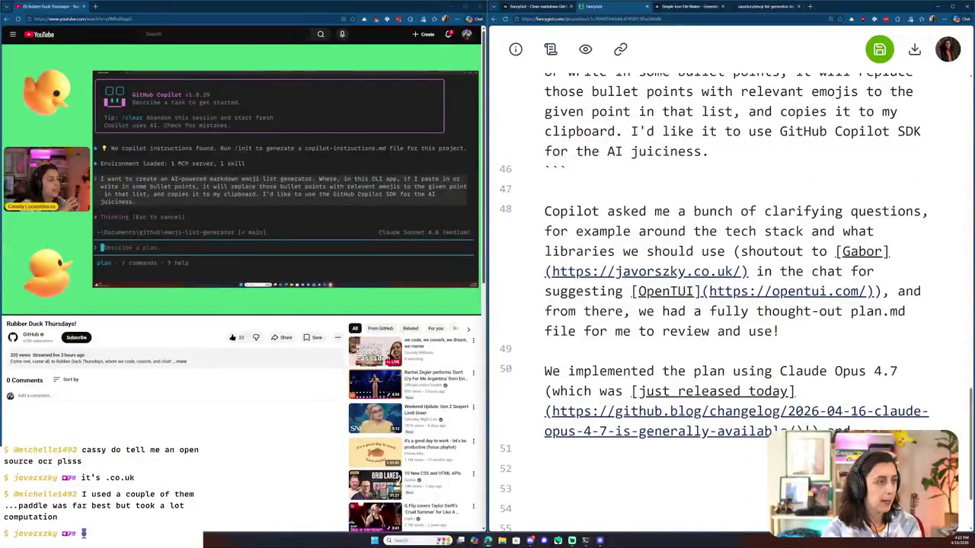
scroll(731, 305, up, 1)
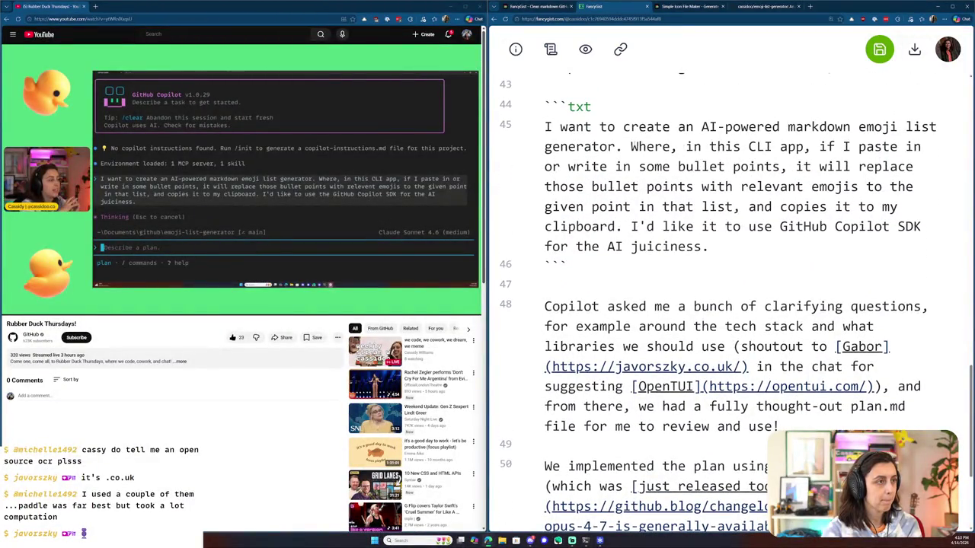
scroll(881, 385, down, 2)
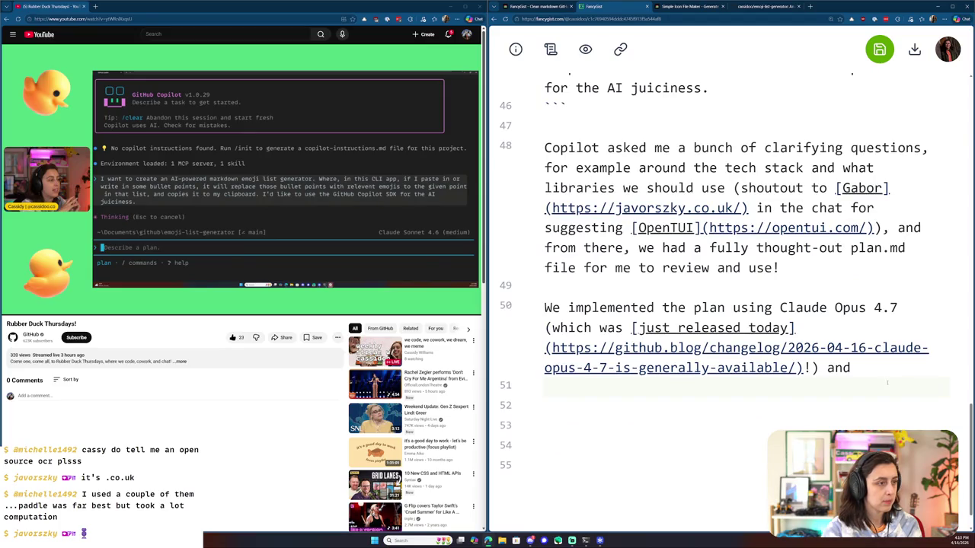
- Finish line 50 with 'a few minutes later, we had a fun little terminal UI to work with!' and save
key(BackSpace)
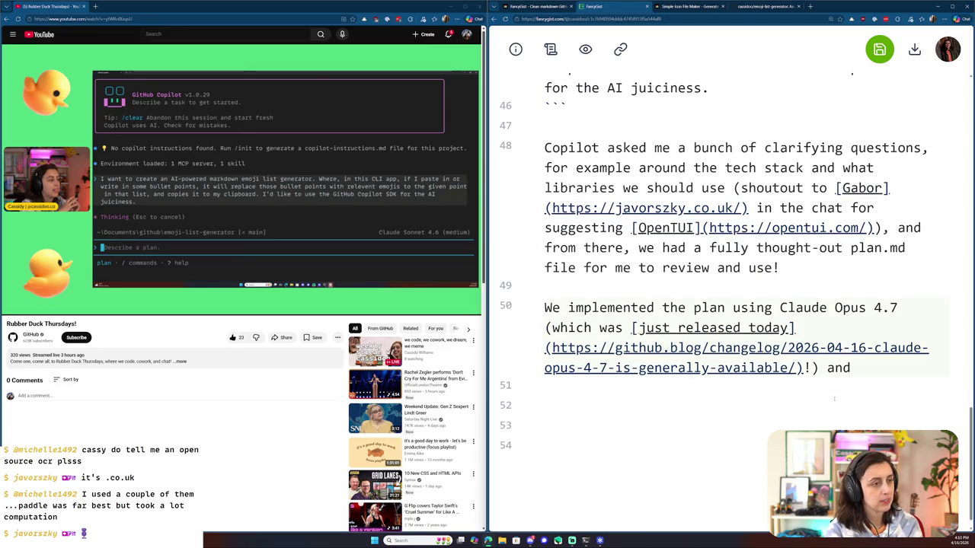
text( a few m)
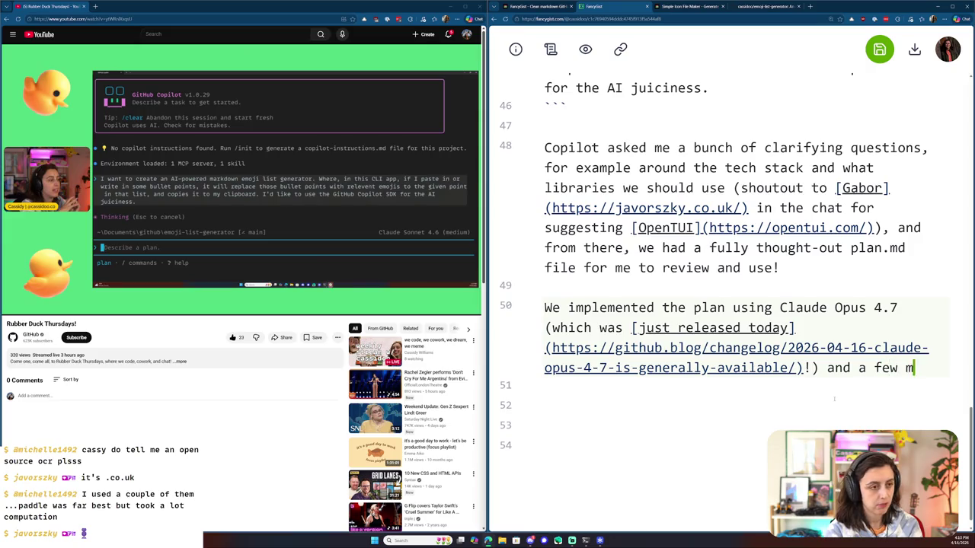
text(inutes later, we hav)
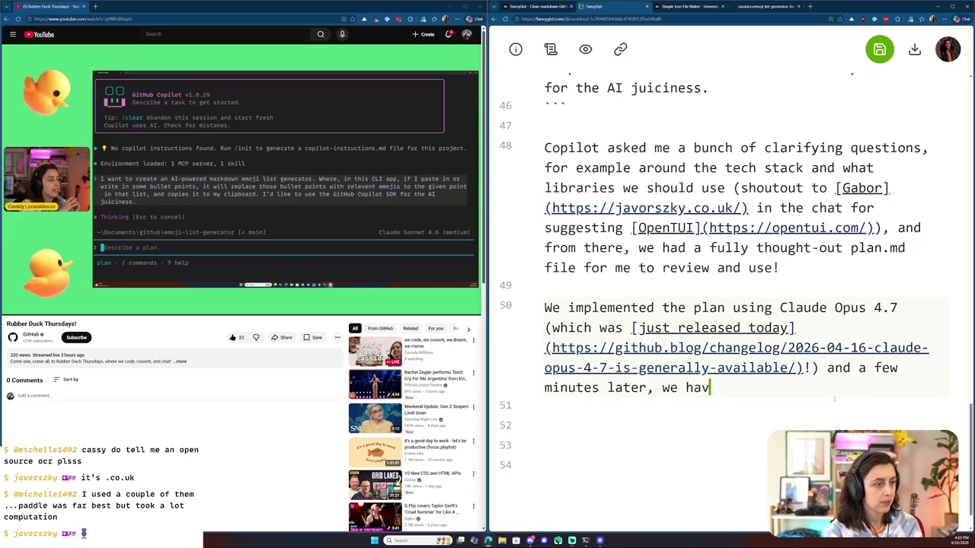
text(fun GUI to work wi)
key(BackSpace)
key(BackSpace)
key(BackSpace)
text(little terminal UI to work we)
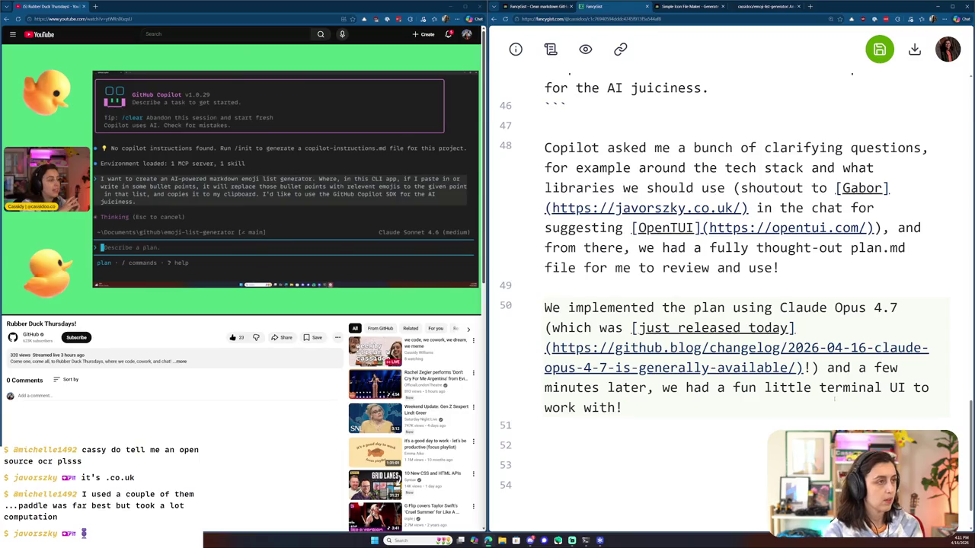
key(ctrl+s)
scroll(720, 367, down, 1)
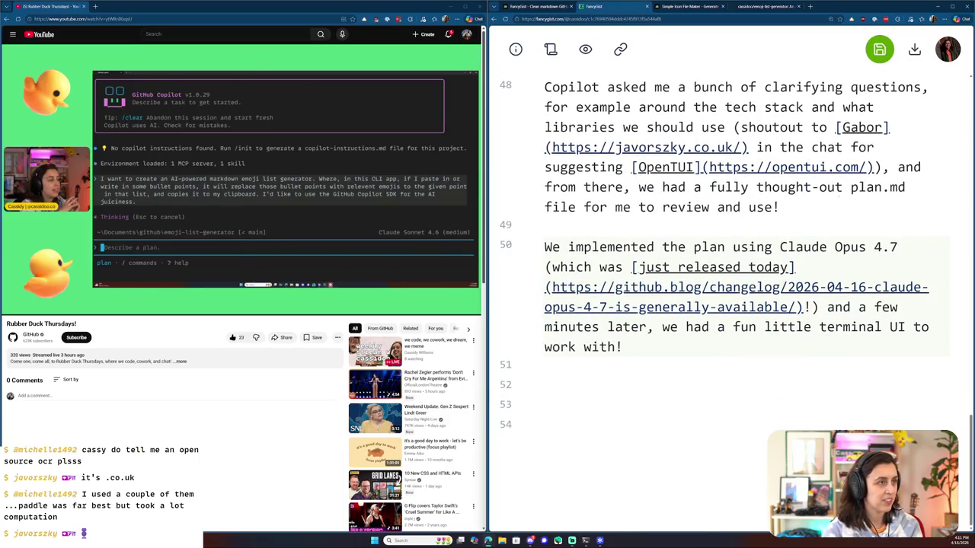
key(ctrl+s)
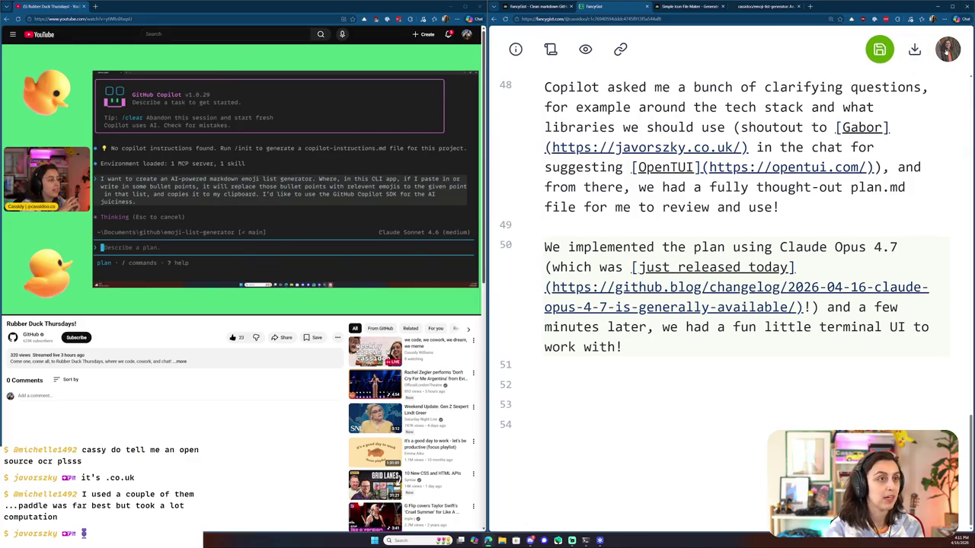
click(947, 49)
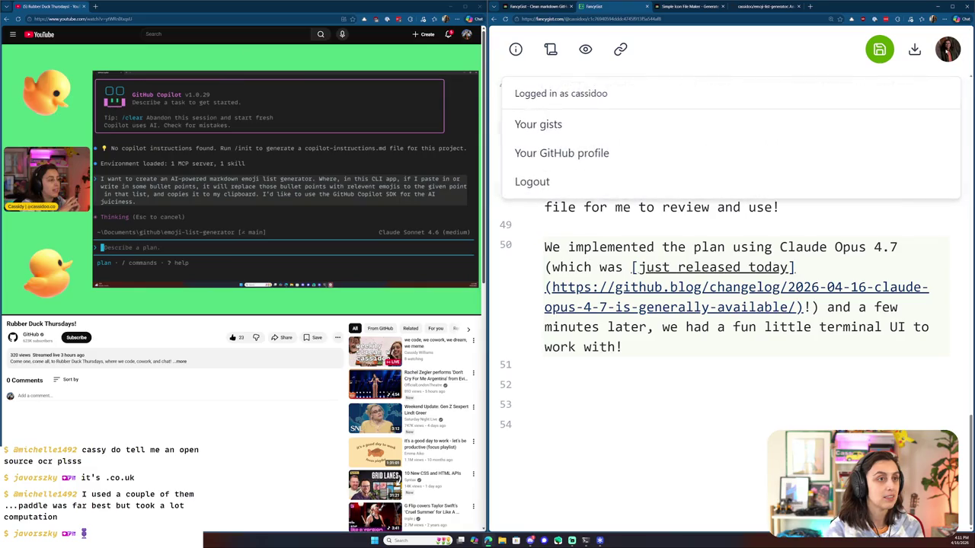
- Open emoji-list-build-log.md from Your gists in edit mode and scroll to its end
click(556, 129)
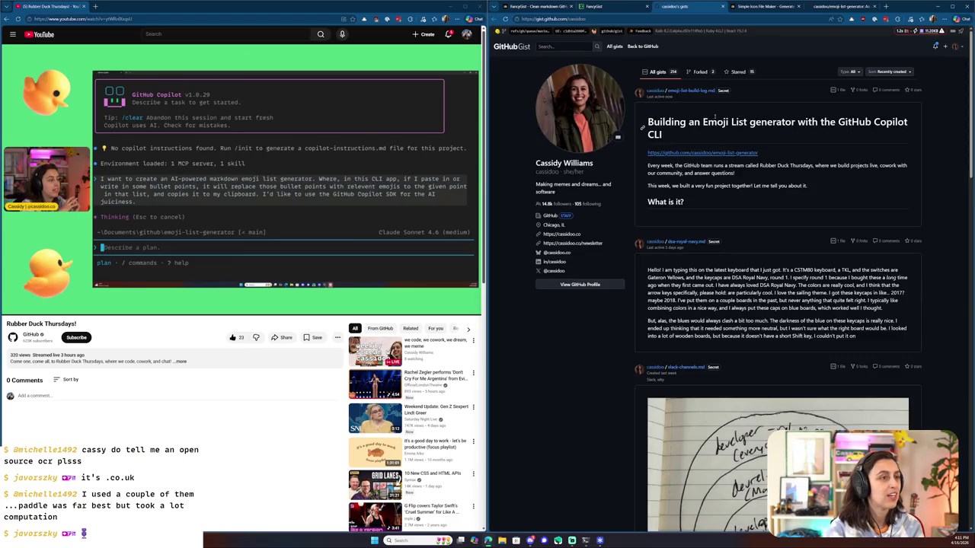
click(699, 93)
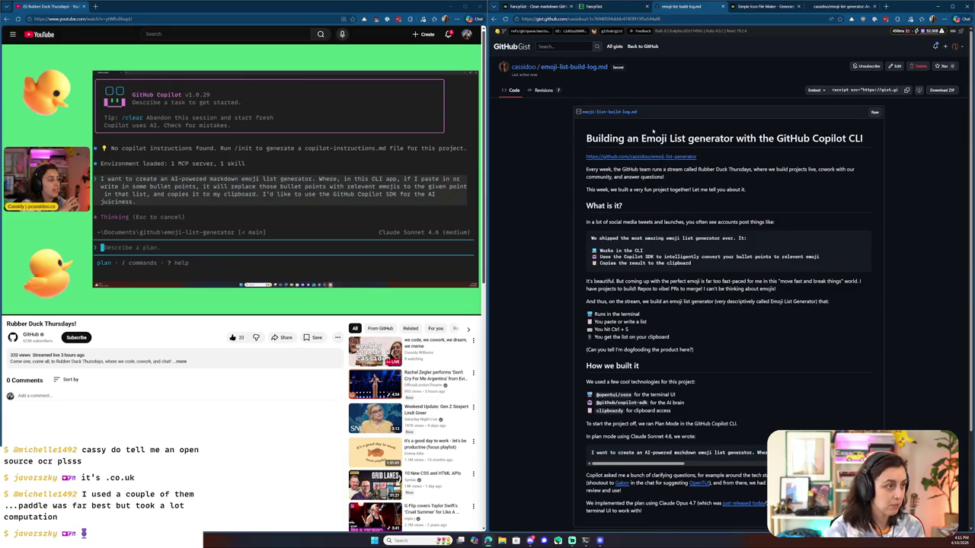
click(610, 111)
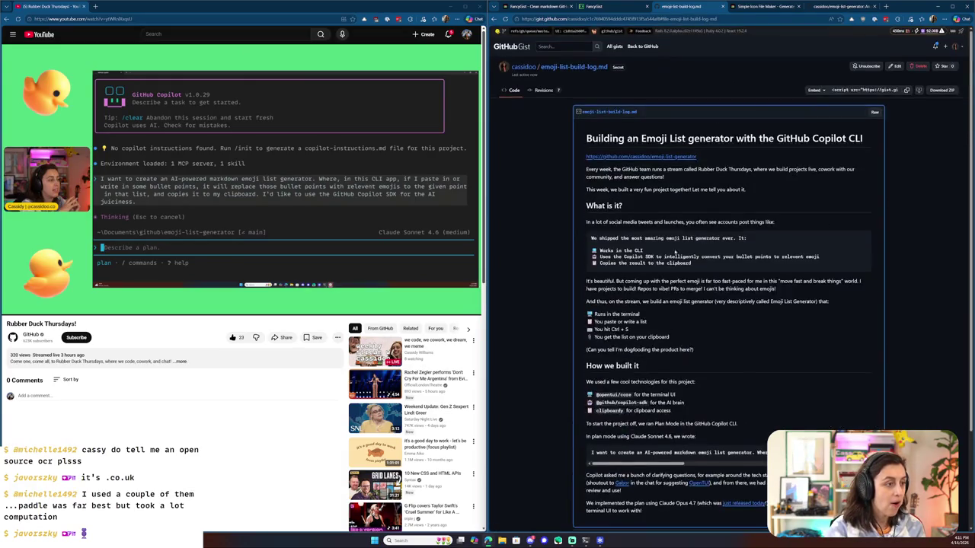
click(895, 67)
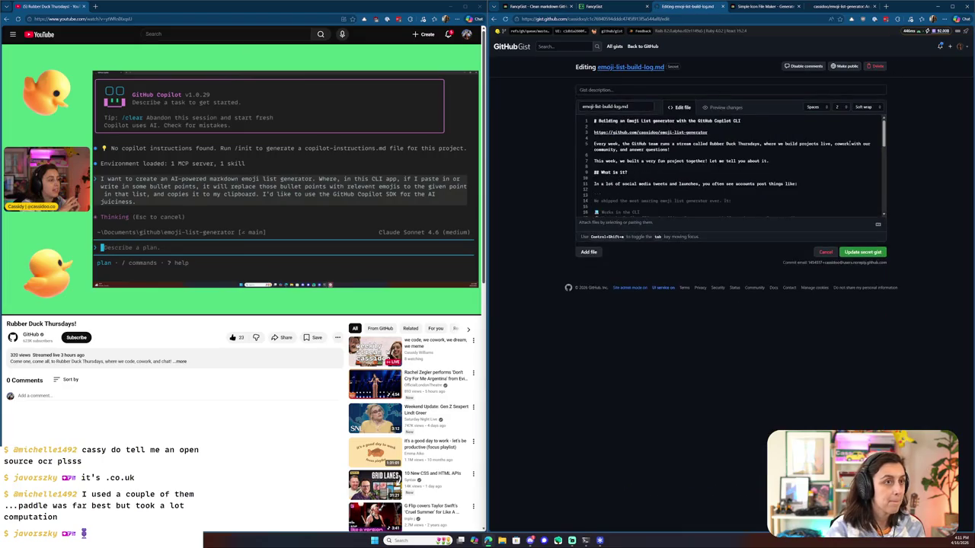
scroll(664, 191, down, 10)
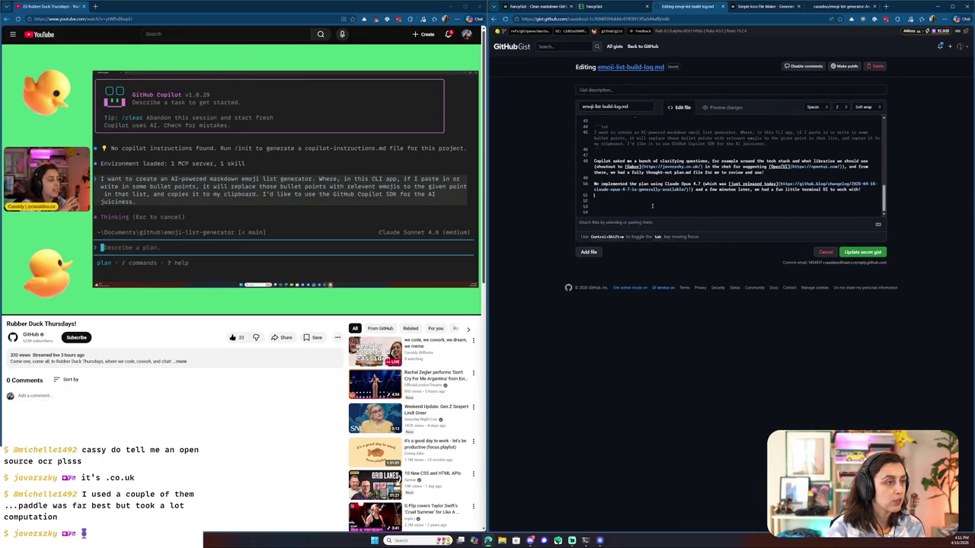
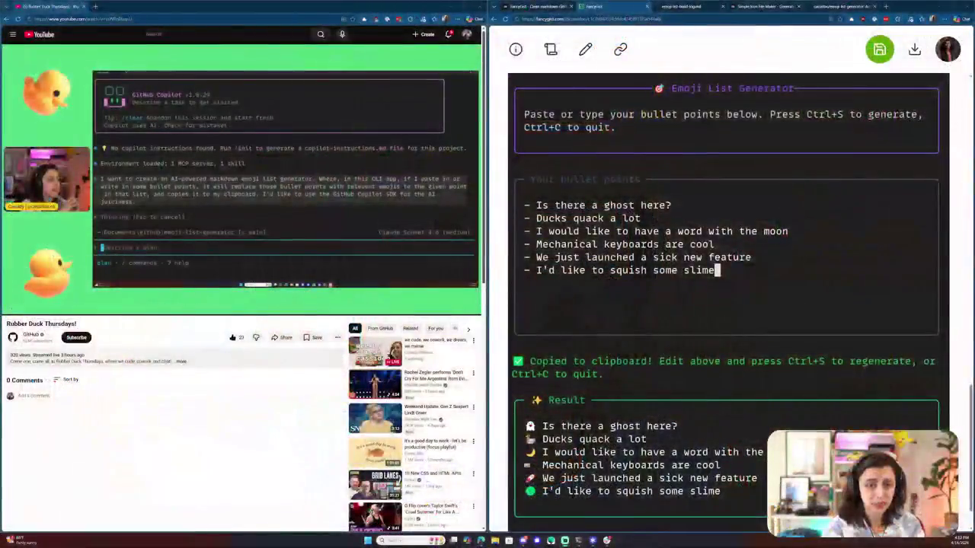
- Switch the Emoji List Generator post from rendered preview to its markdown source with Ctrl+E
scroll(767, 302, up, 5)
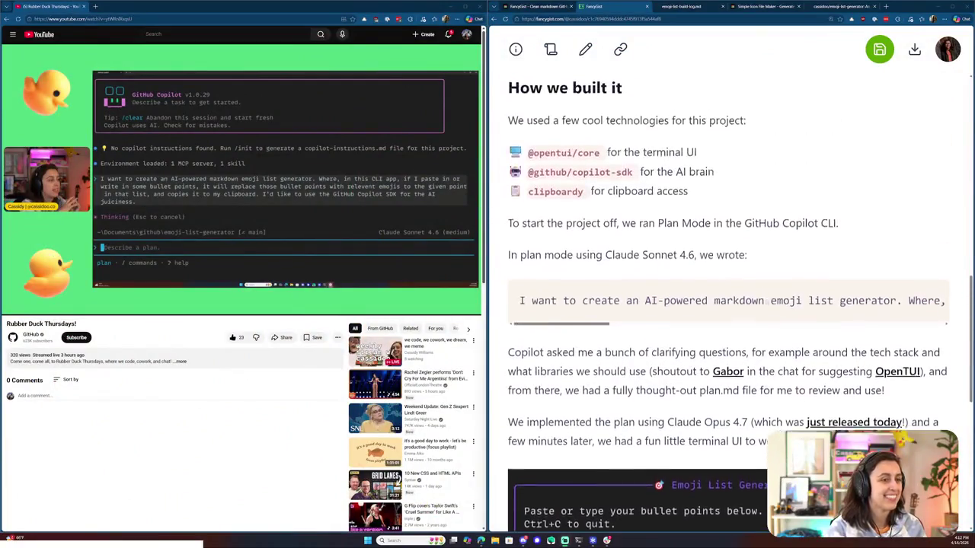
scroll(767, 302, down, 3)
scroll(723, 320, down, 3)
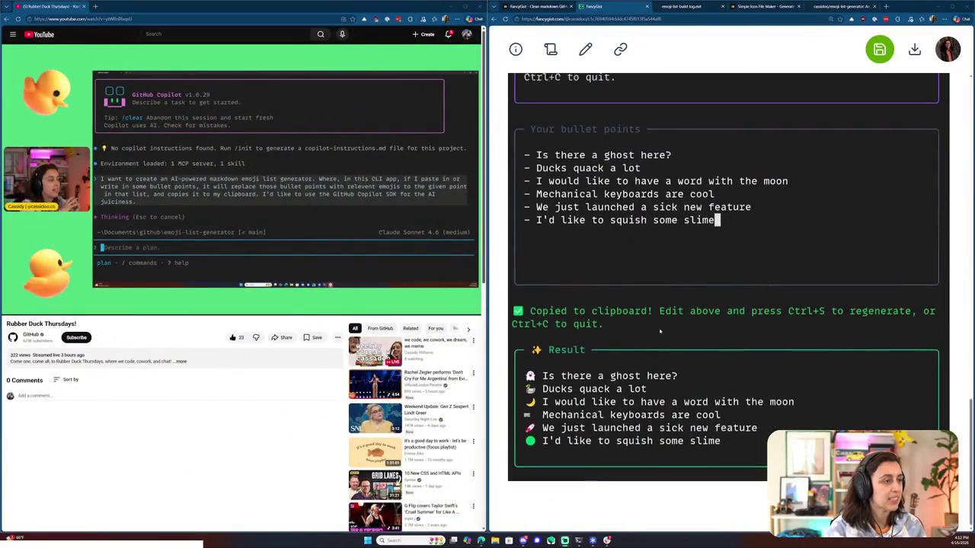
scroll(660, 331, up, 5)
key(ctrl+e)
- Move down to line 50 and select the phrase about the fun terminal UI
scroll(685, 327, down, 5)
scroll(693, 326, down, 5)
scroll(692, 327, down, 5)
scroll(692, 328, down, 5)
scroll(693, 328, down, 5)
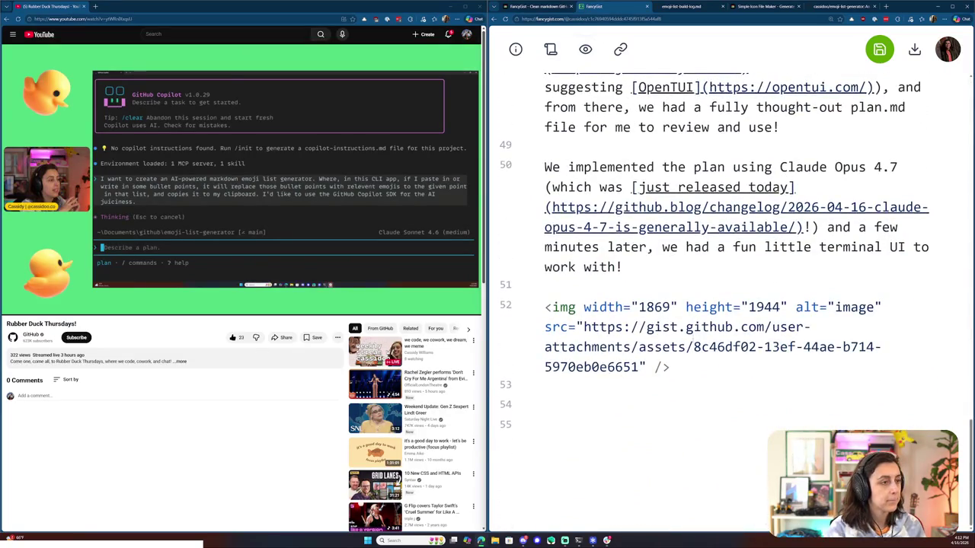
drag(656, 266, 662, 247)
- Search Google for 'voila' in a new tab and look over the results
key(ctrl+t)
text(voila)
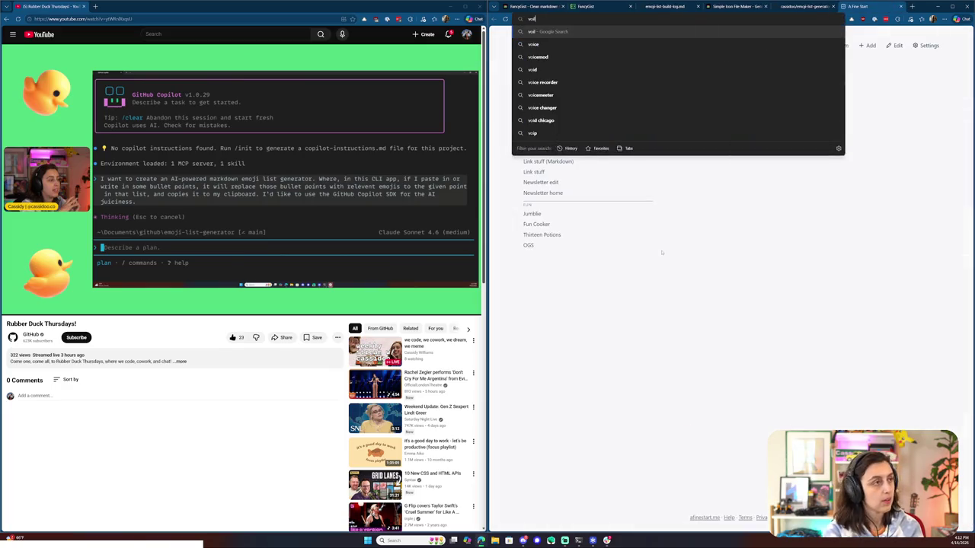
key(Return)
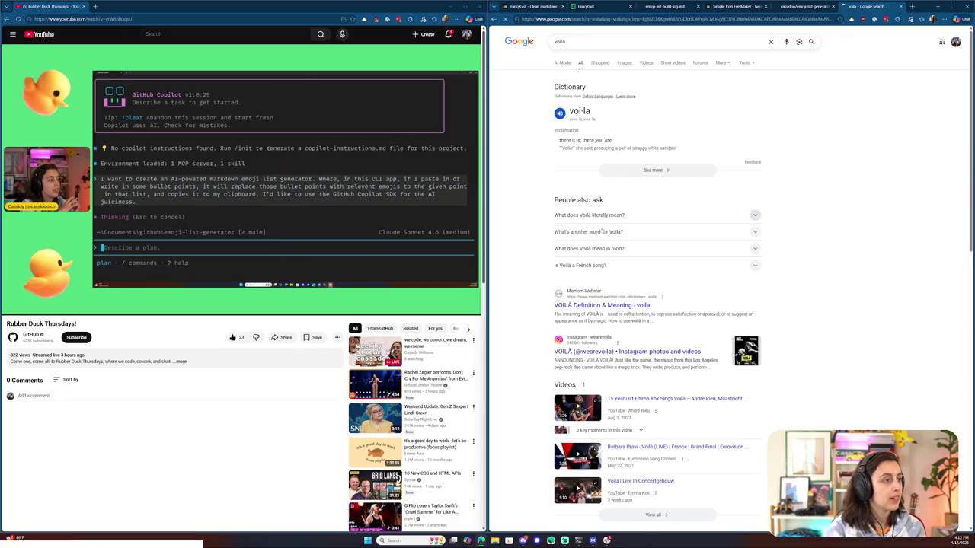
scroll(587, 294, down, 1)
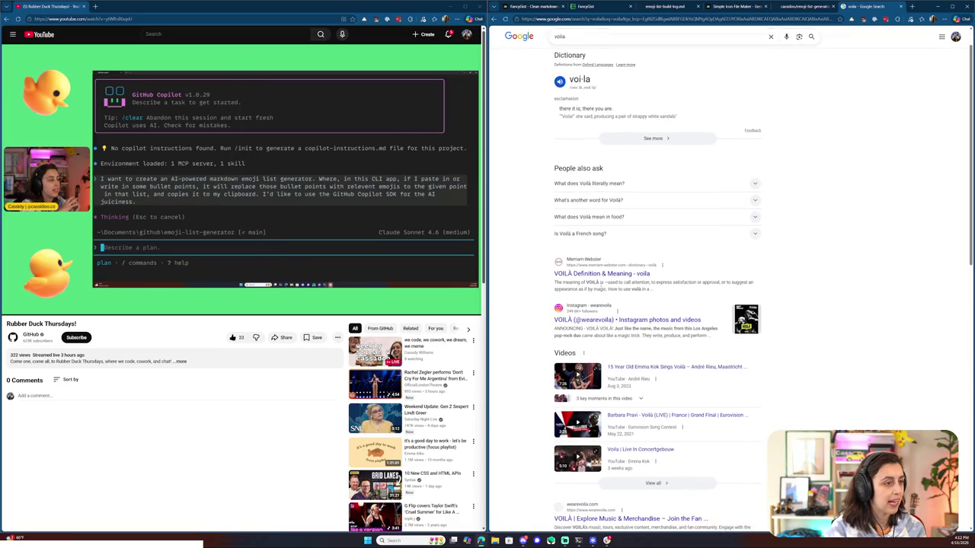
scroll(655, 305, down, 2)
scroll(655, 304, down, 2)
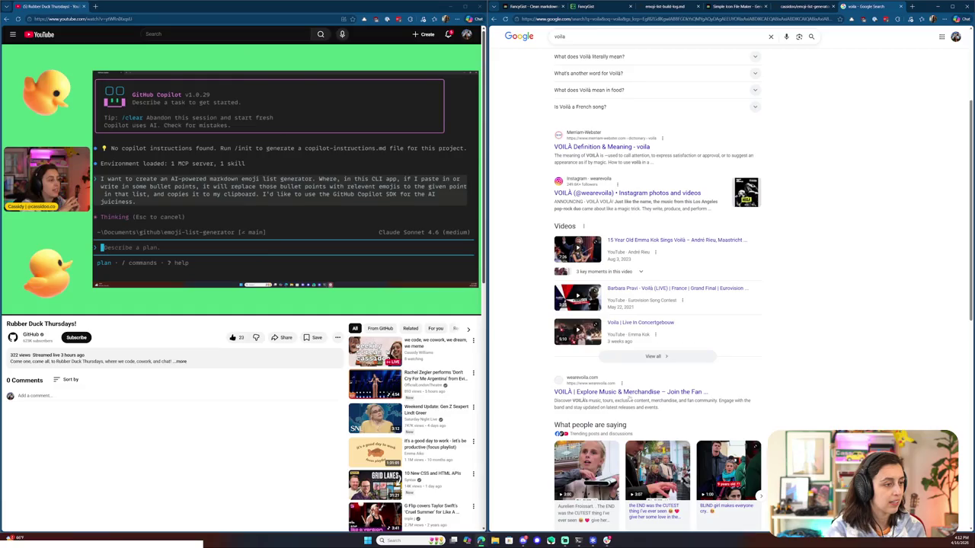
scroll(616, 237, up, 4)
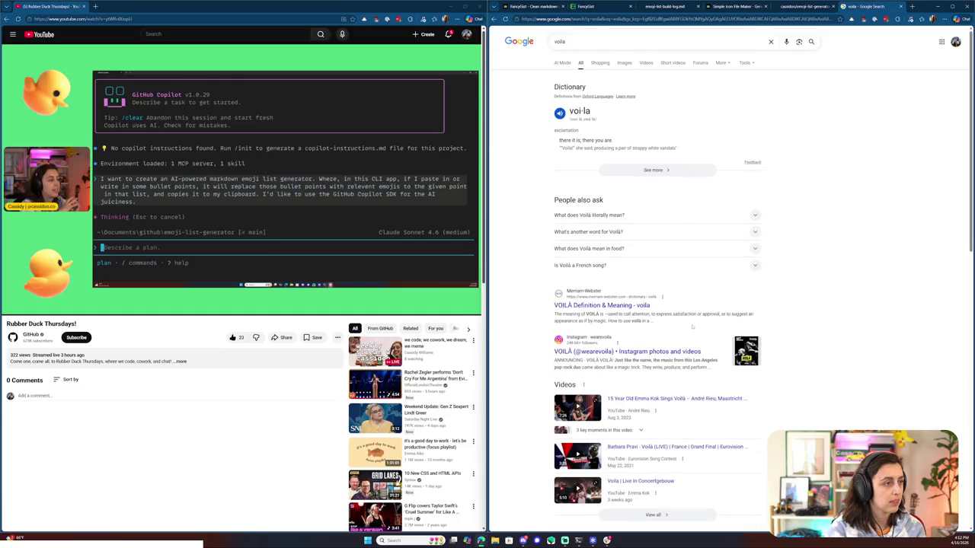
- Check the synonyms for Voilà, then return to the post with the cursor before 'we had'
click(637, 232)
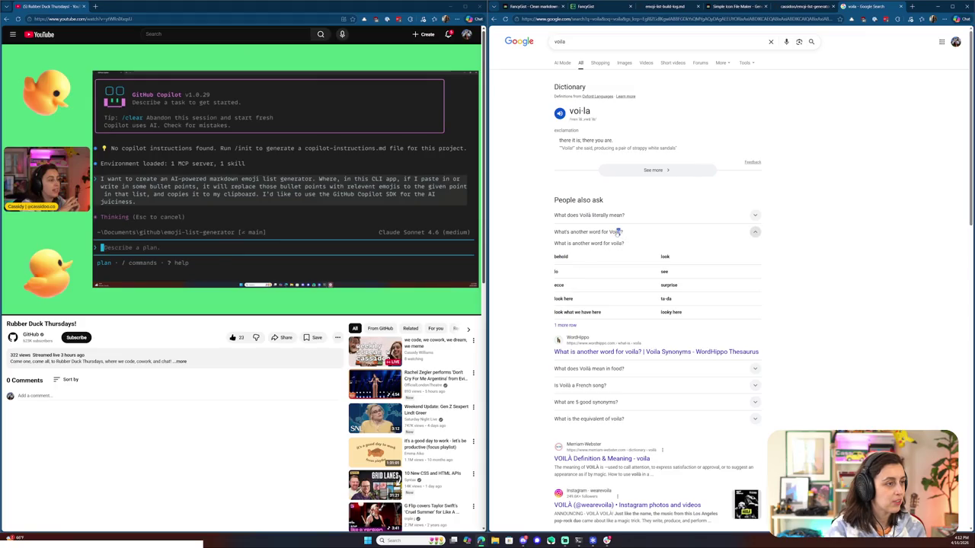
click(620, 233)
key(ctrl+2)
click(738, 268)
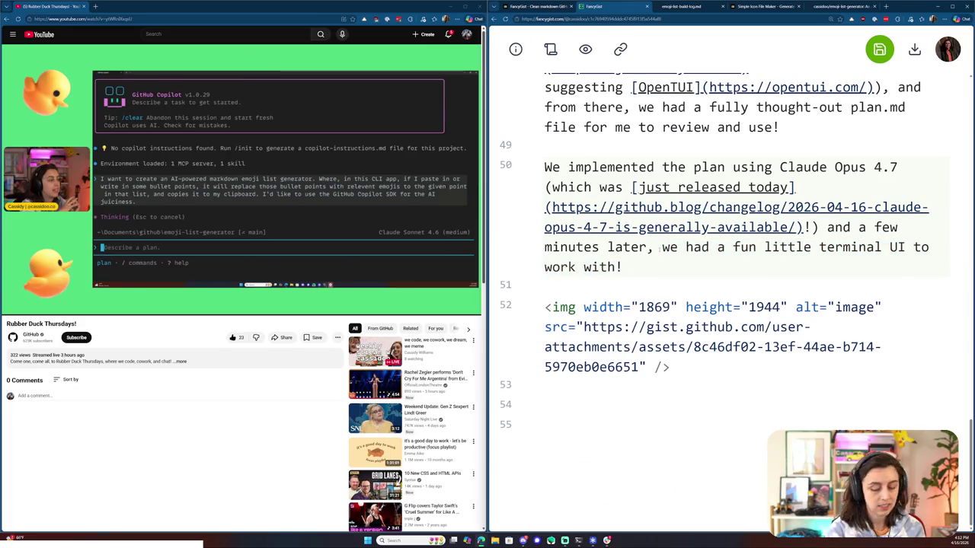
- Insert 'voilà,' before 'we had a fun little terminal UI' and add lines below the image
text(voilà,)
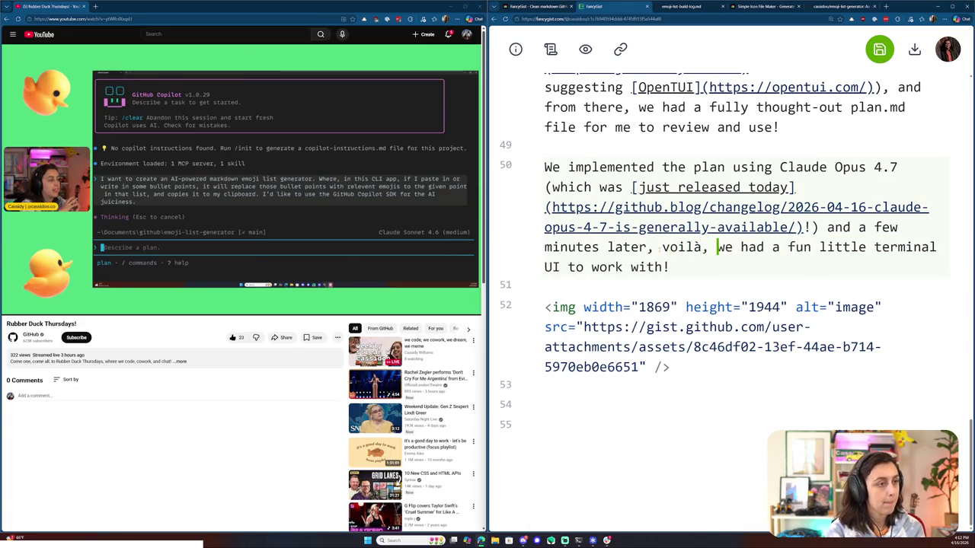
click(669, 367)
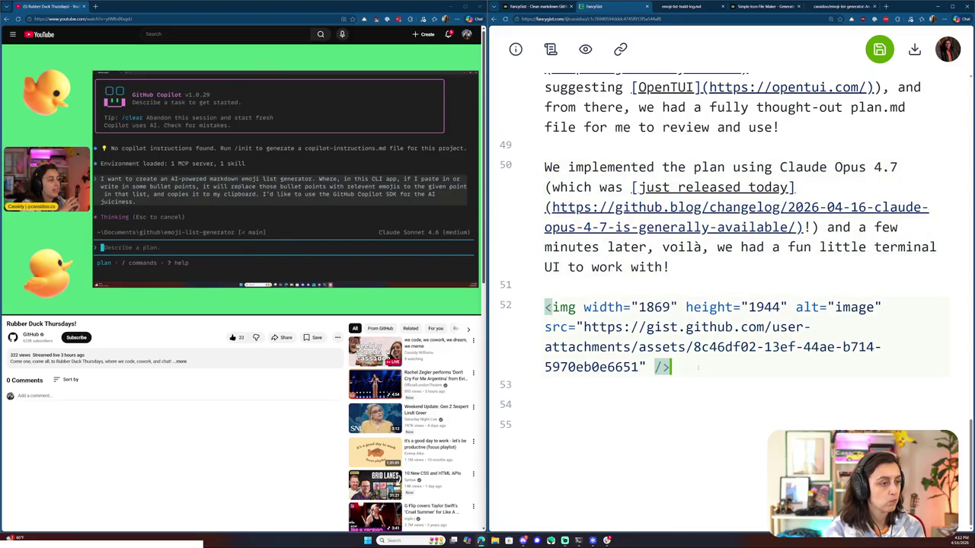
key(Return)
key(Return)
- Add a paragraph saying the small project uses some really cool tools all in one
text(No)
key(BackSpace)
key(BackSpace)
text(The project )
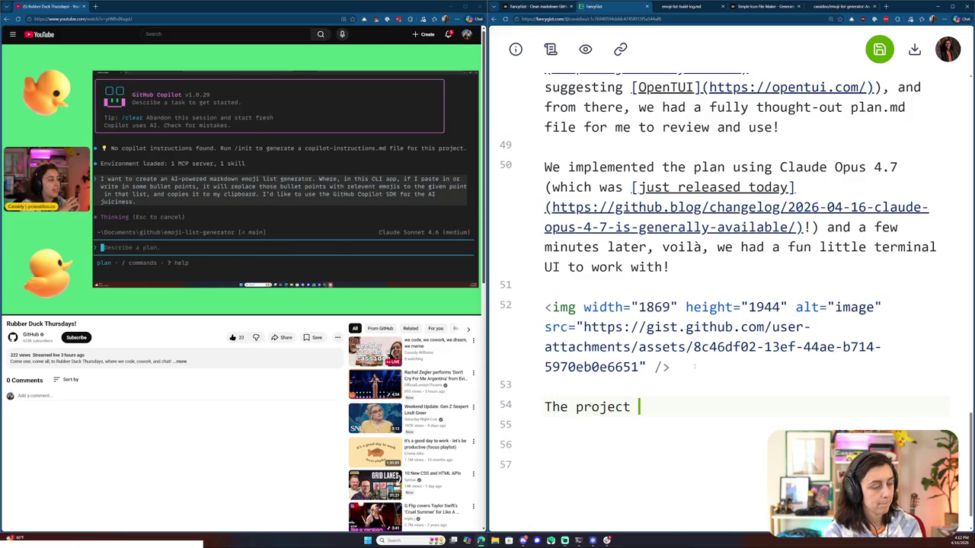
text( was a )
text(un small one, but it uses)
text(d some really cool capabilities all in)
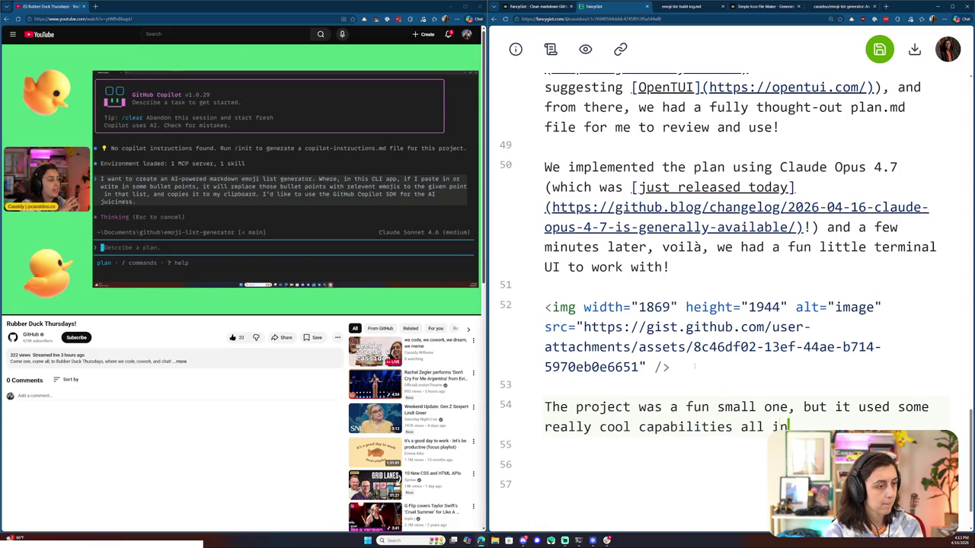
key(Return)
key(Return)
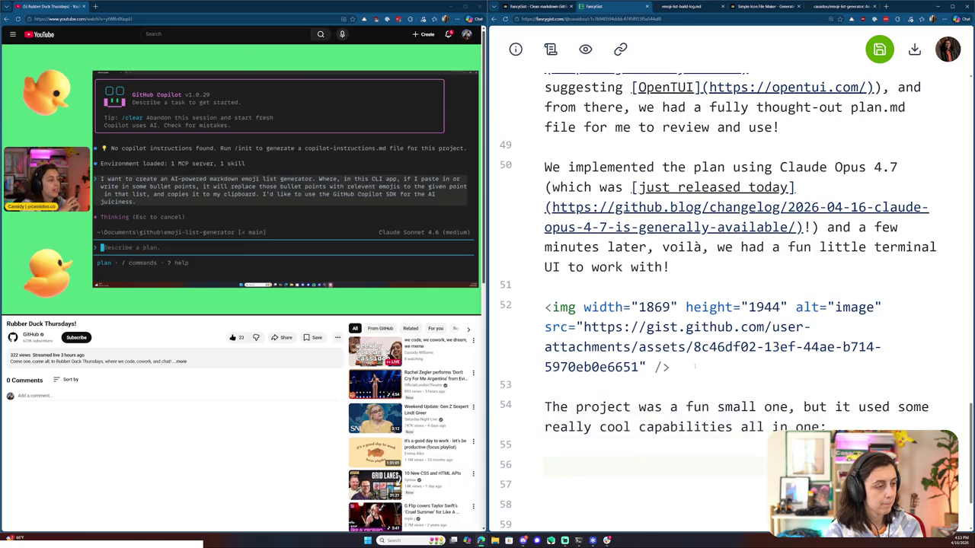
key(BackSpace)
key(BackSpace)
scroll(695, 367, down, 1)
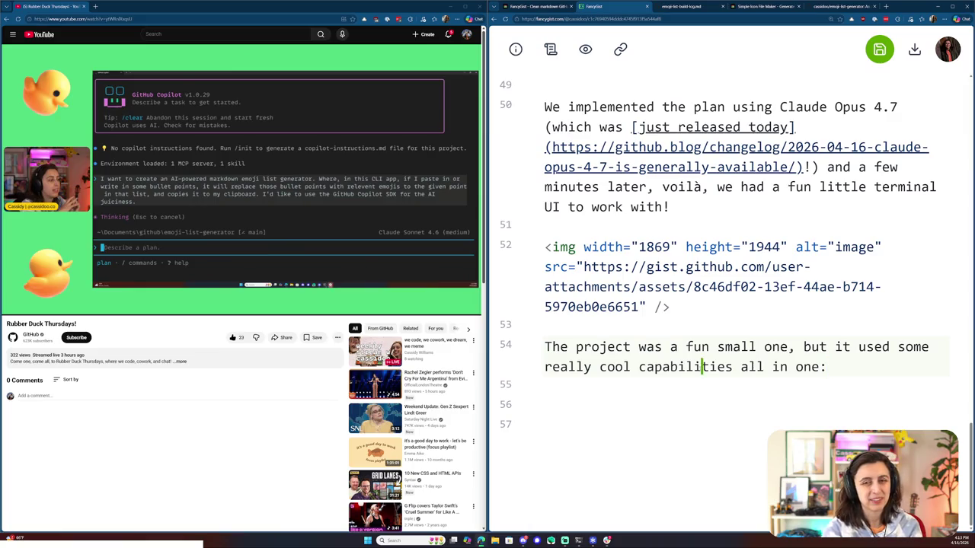
double_click(702, 366)
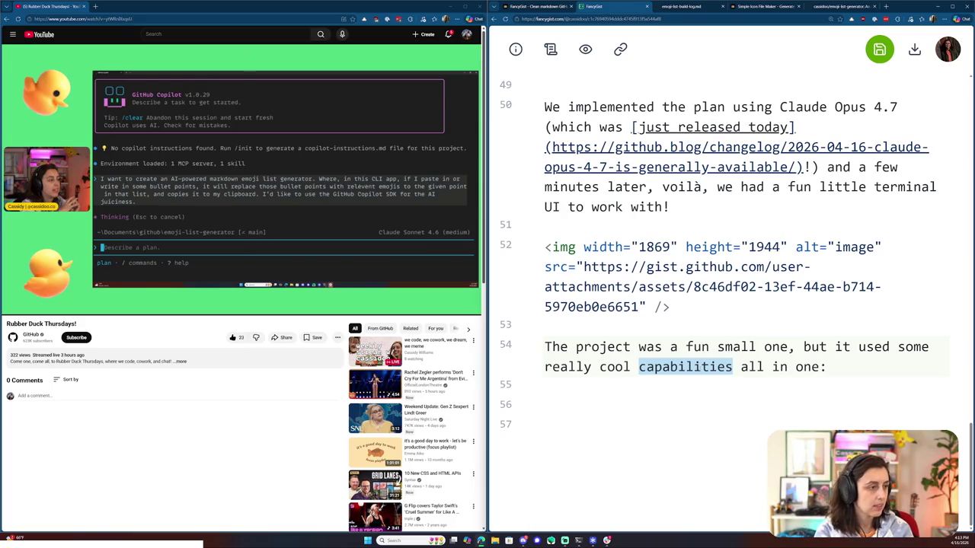
text(tools)
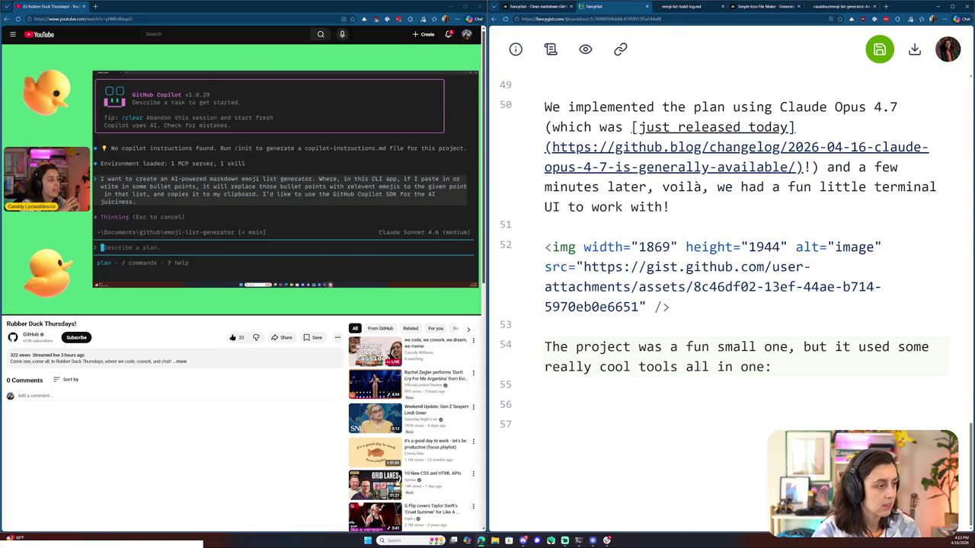
click(578, 541)
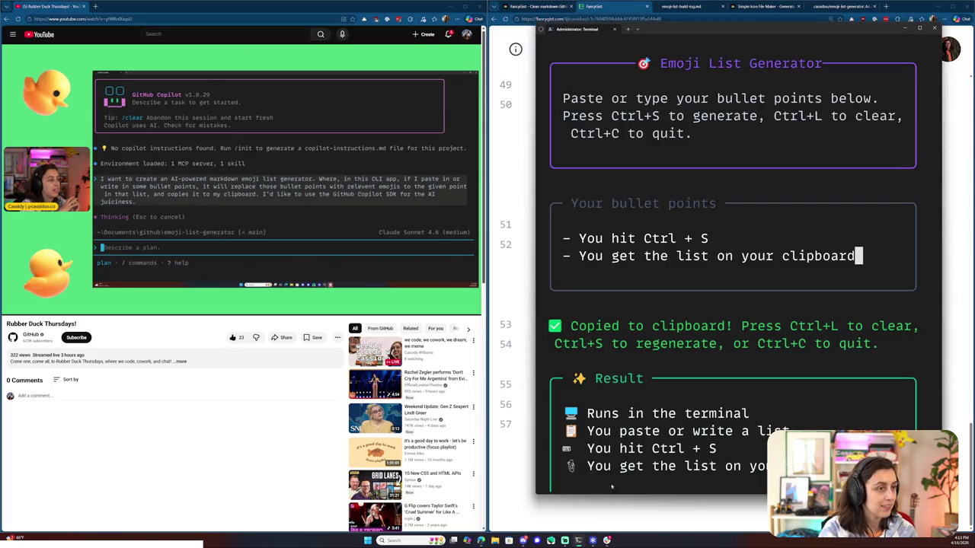
- Clear the generator and enter bullets for Plan mode, Autopilot mode and Multi-model workflow
key(BackSpace)
key(BackSpace)
key(BackSpace)
key(BackSpace)
key(BackSpace)
key(BackSpace)
key(BackSpace)
key(ctrl+l)
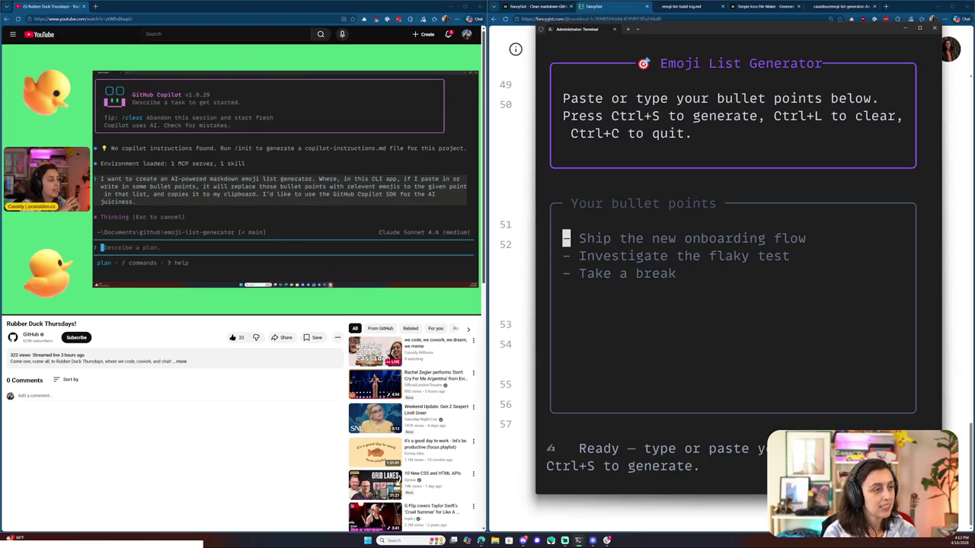
text(- )
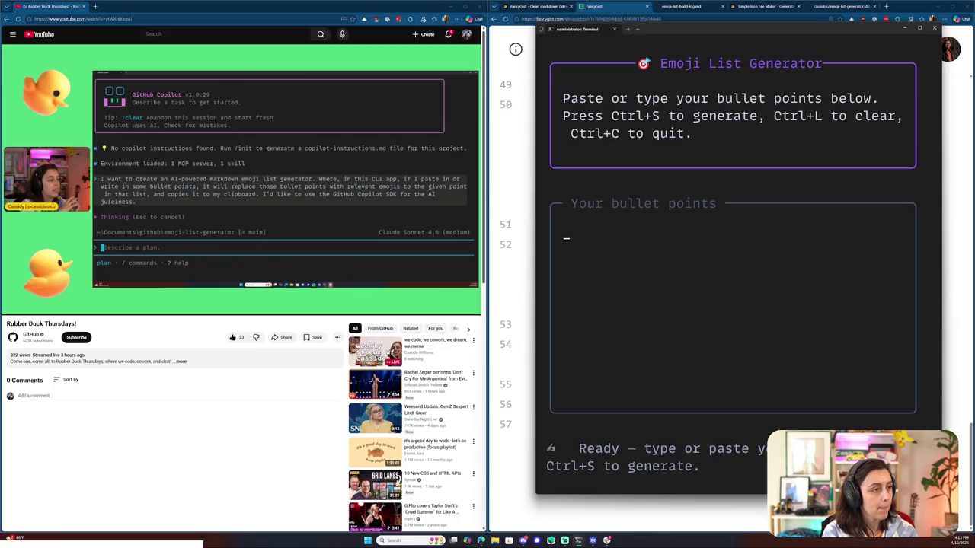
text(Plan mode)
key(Return)
text(- )
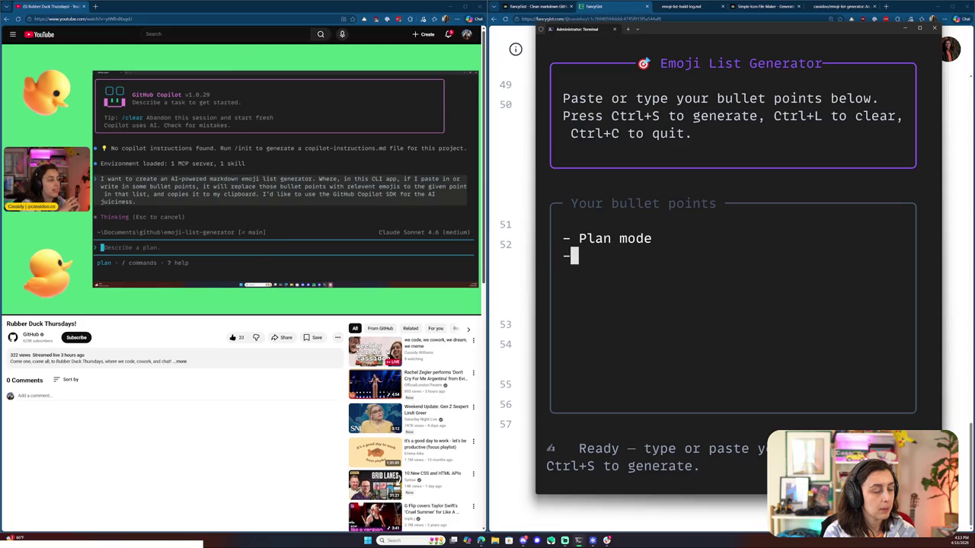
text(Automi)
key(BackSpace)
key(BackSpace)
text(pilot mode)
key(Return)
text(- )
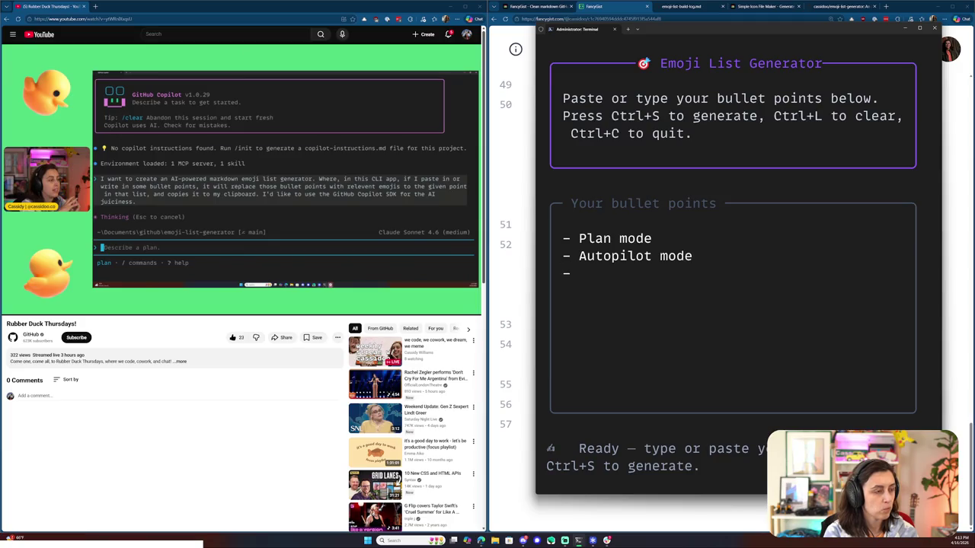
text(Mul)
key(BackSpace)
key(BackSpace)
text(ulti-model imple)
key(BackSpace)
key(BackSpace)
key(BackSpace)
key(BackSpace)
key(BackSpace)
text(workflow)
key(Return)
- Add a fourth bullet 'The GitHub MCP server' and generate the emoji list to clipboard
text(-)
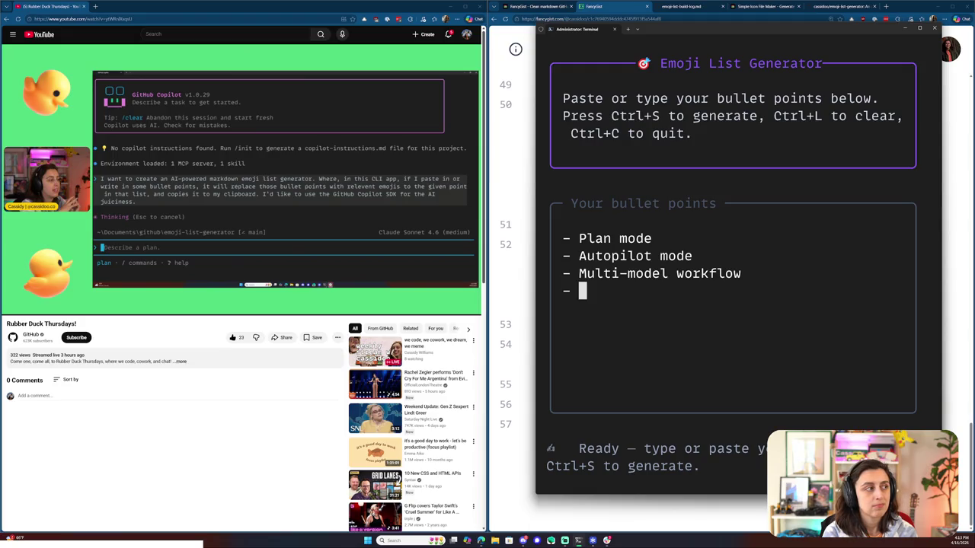
text(The)
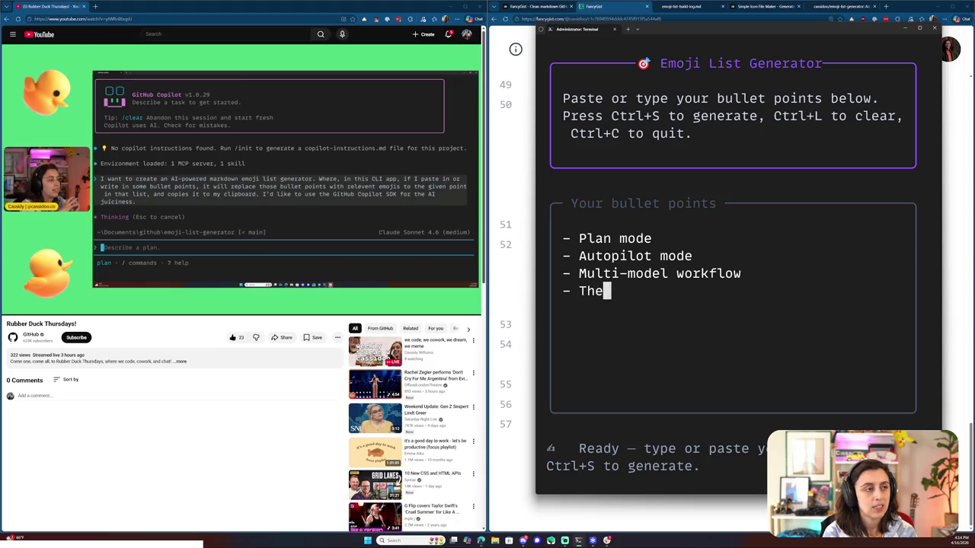
key(BackSpace)
key(BackSpace)
key(BackSpace)
key(BackSpace)
text(TH)
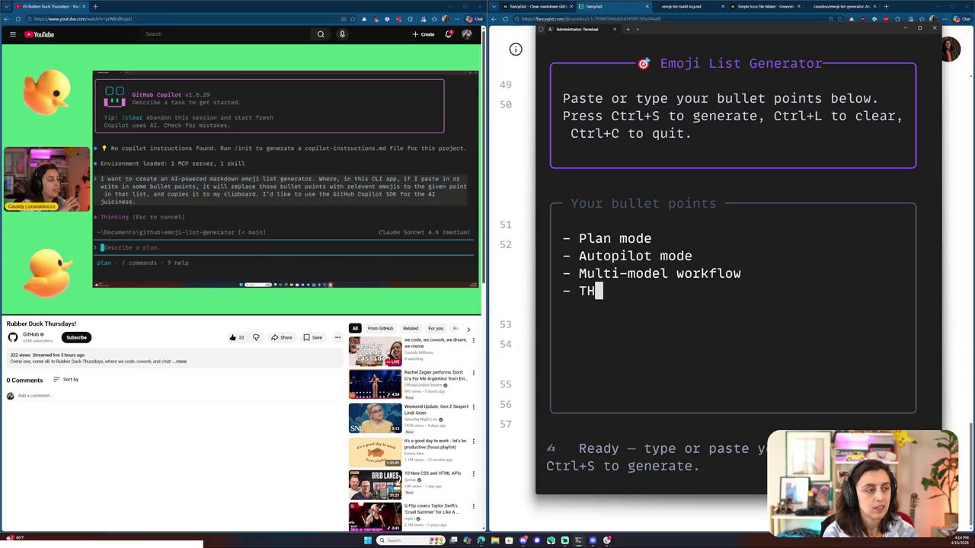
key(BackSpace)
text(he GitHub MCP server)
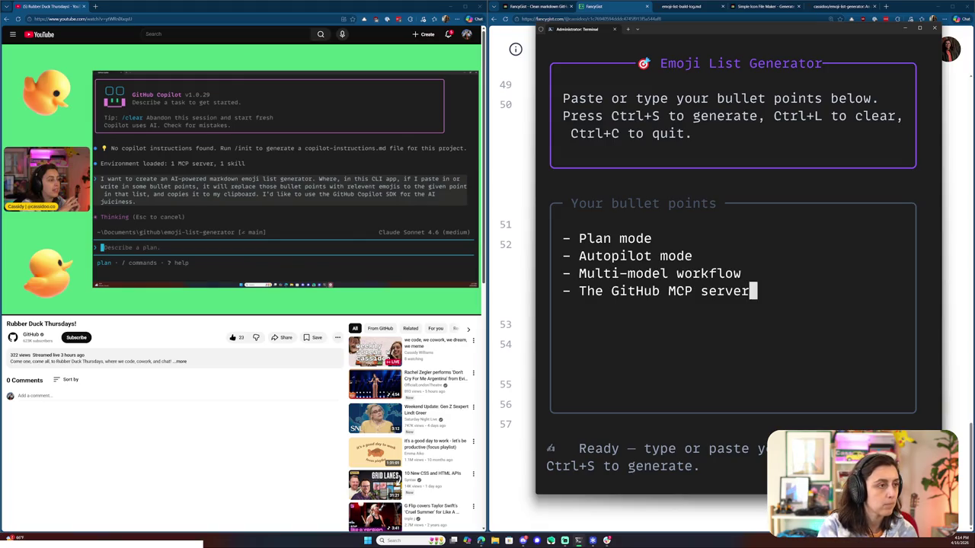
key(Up)
key(Up)
key(Up)
key(Down)
key(Down)
key(Down)
key(Return)
text(- The GitHub Copilot SDK)
key(BackSpace)
key(BackSpace)
key(BackSpace)
key(BackSpace)
key(BackSpace)
key(BackSpace)
key(BackSpace)
key(BackSpace)
key(BackSpace)
key(BackSpace)
key(BackSpace)
key(BackSpace)
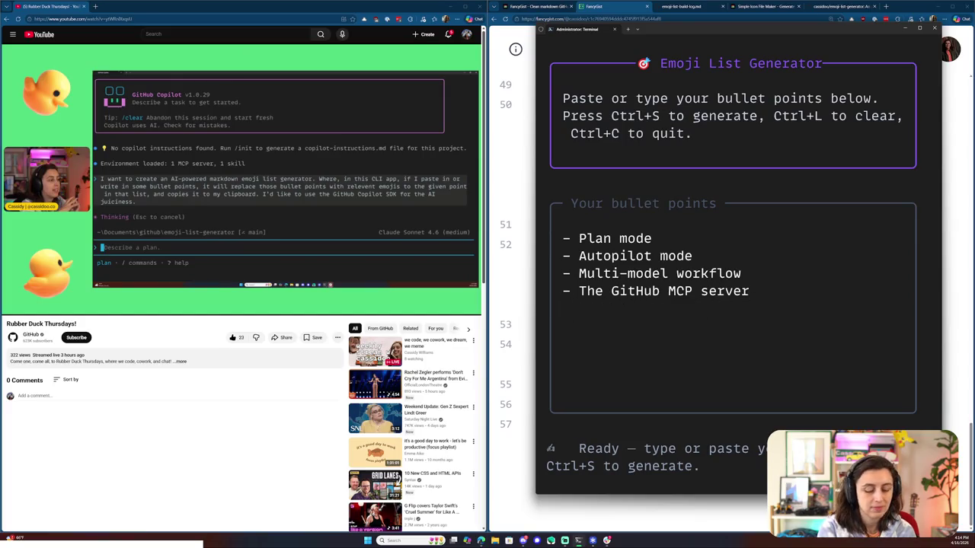
key(ctrl+s)
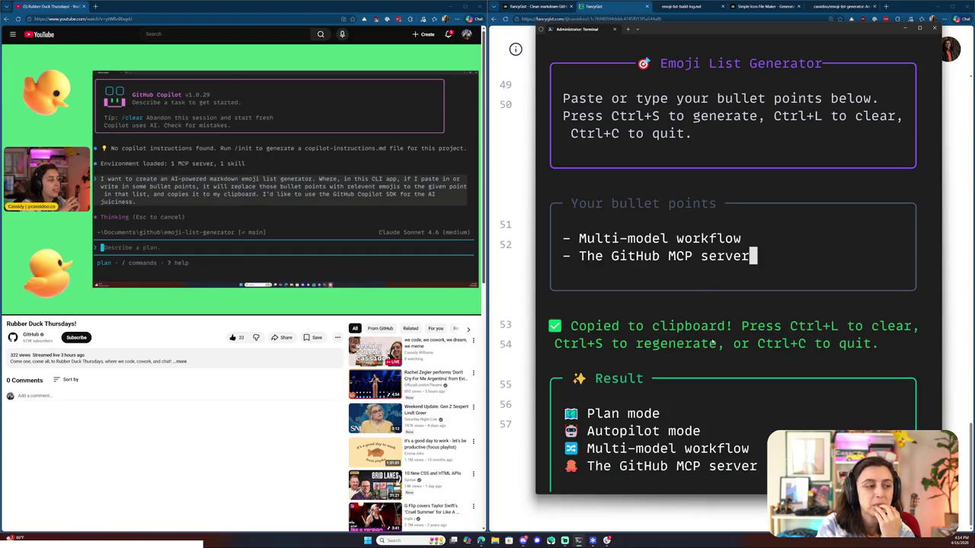
click(595, 523)
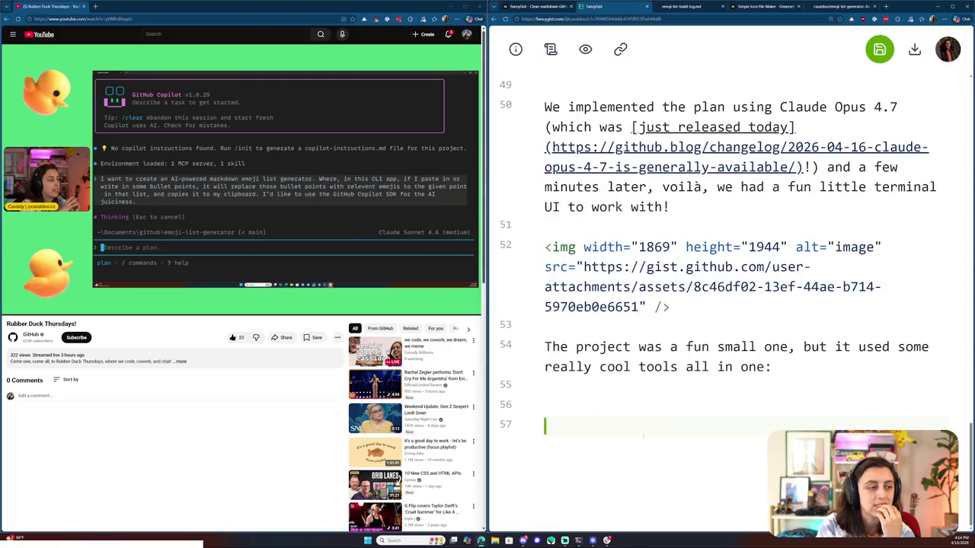
- Paste the emoji list and reword line 54 to end 'we used some really cool tools all together:'
text(🗺️ Plan mode 🤖 Autopilot mode 🔀 Multi-model workflow 🐙 The GitHub MCP server)
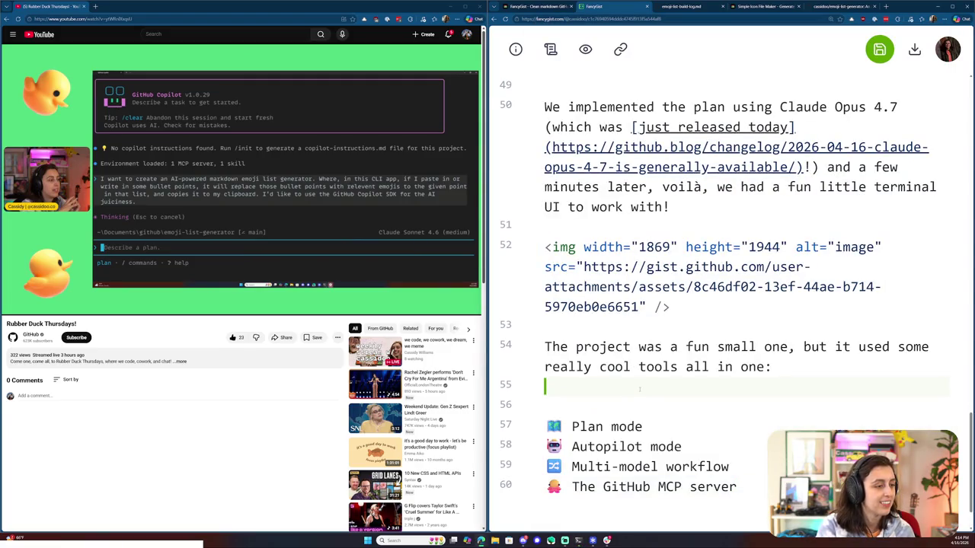
key(BackSpace)
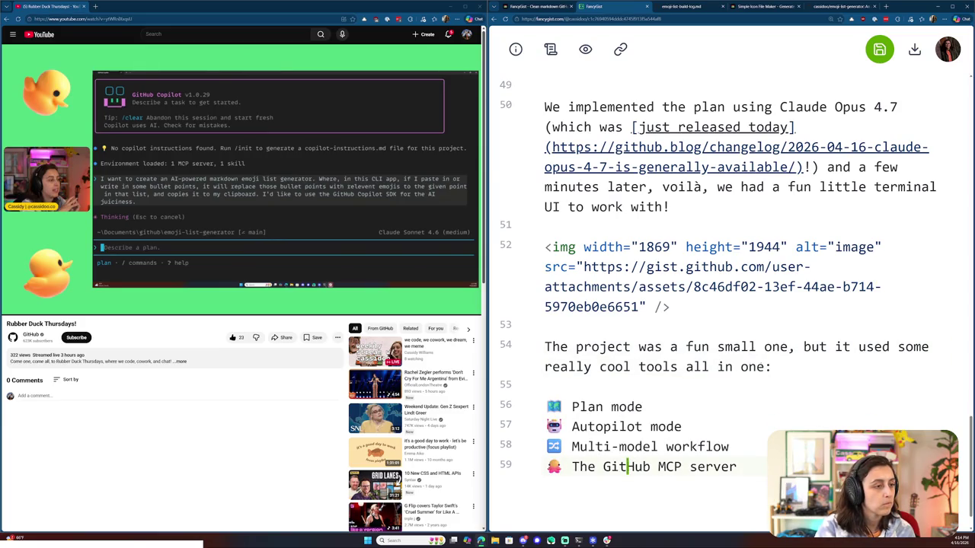
double_click(753, 366)
key(BackSpace)
key(BackSpace)
key(BackSpace)
key(BackSpace)
key(BackSpace)
key(BackSpace)
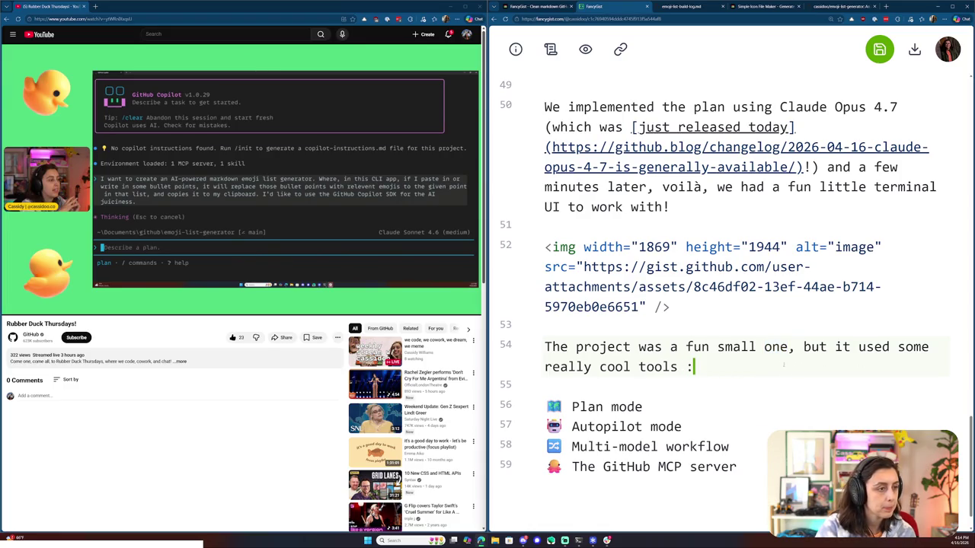
drag(695, 367, 663, 347)
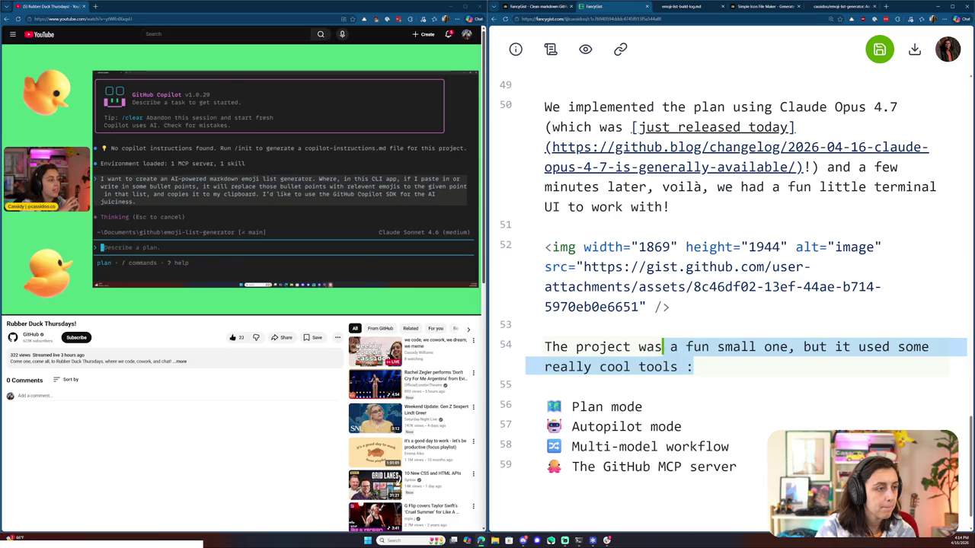
text(small but)
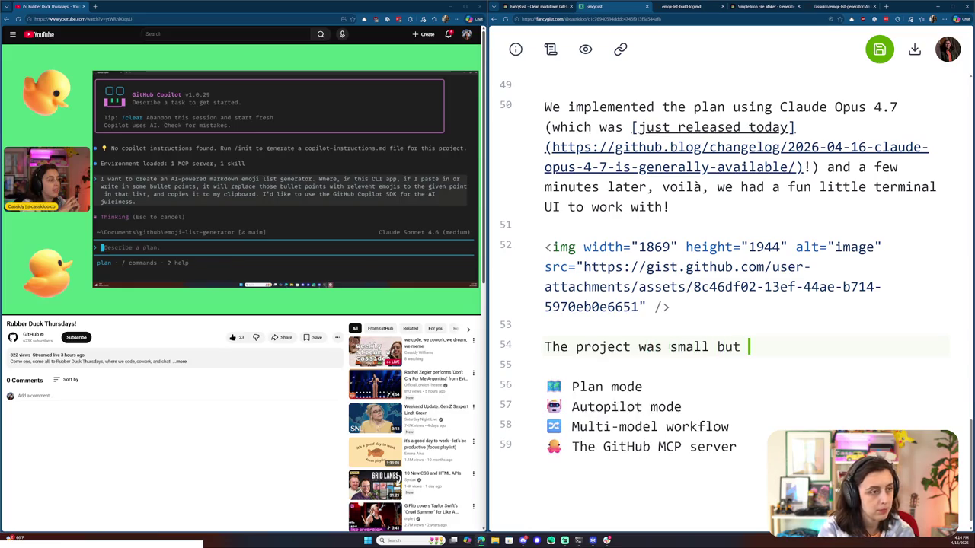
text(l)
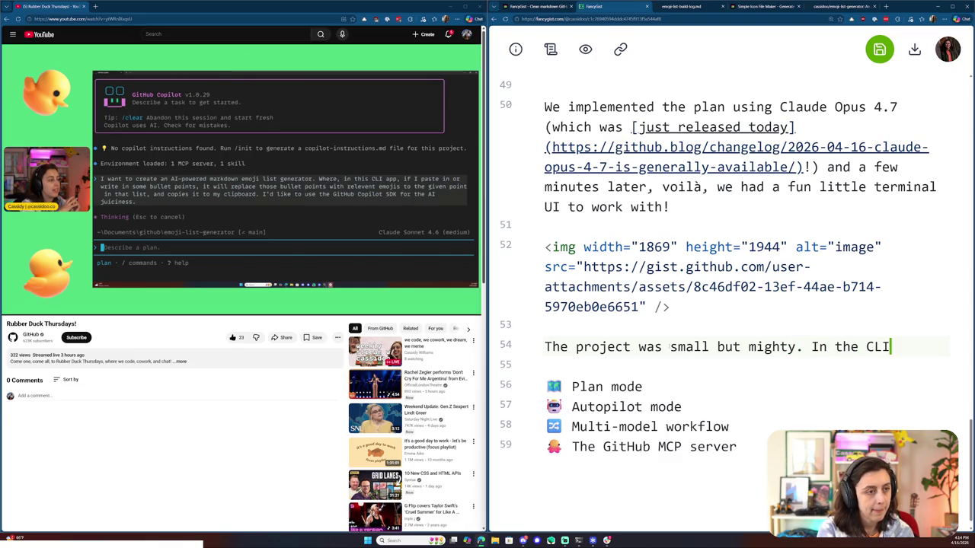
text(used some really)
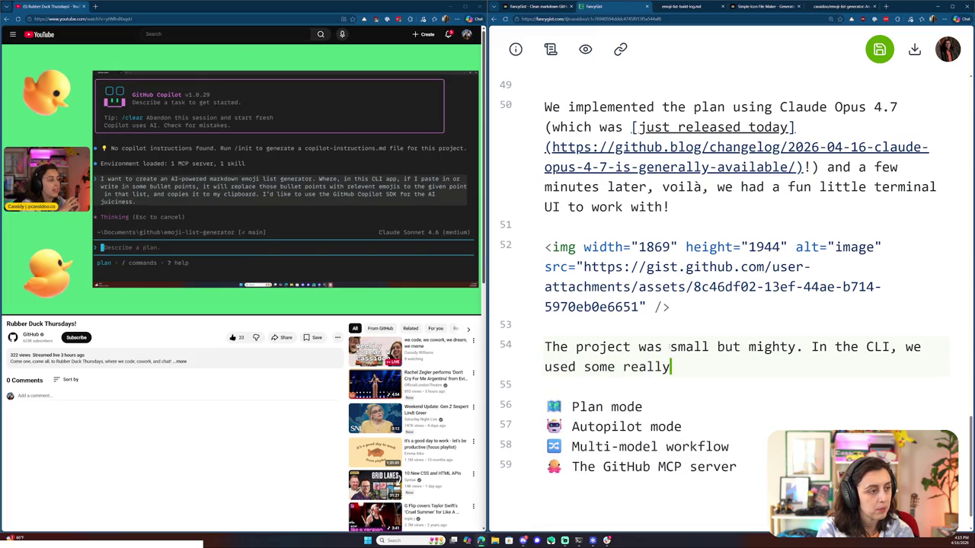
text( cool tools all together:)
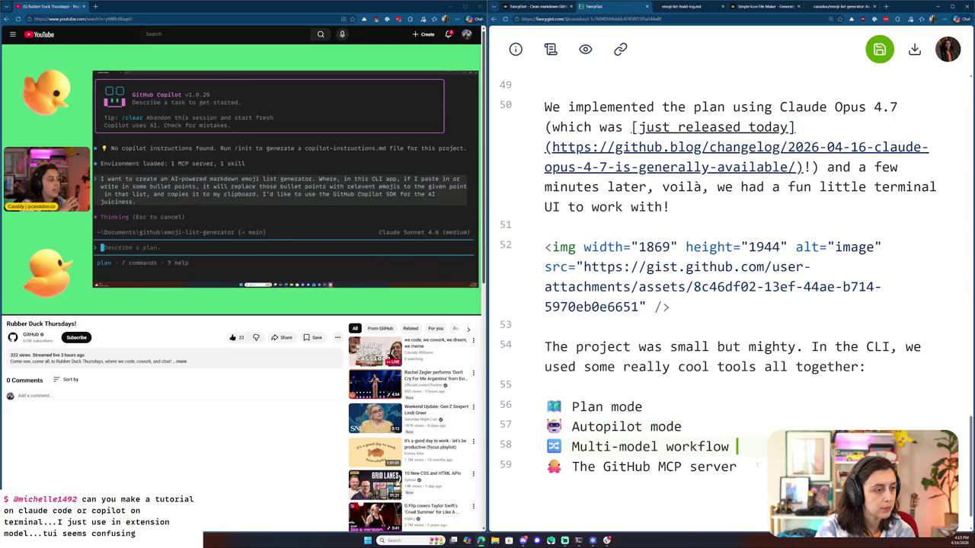
click(886, 6)
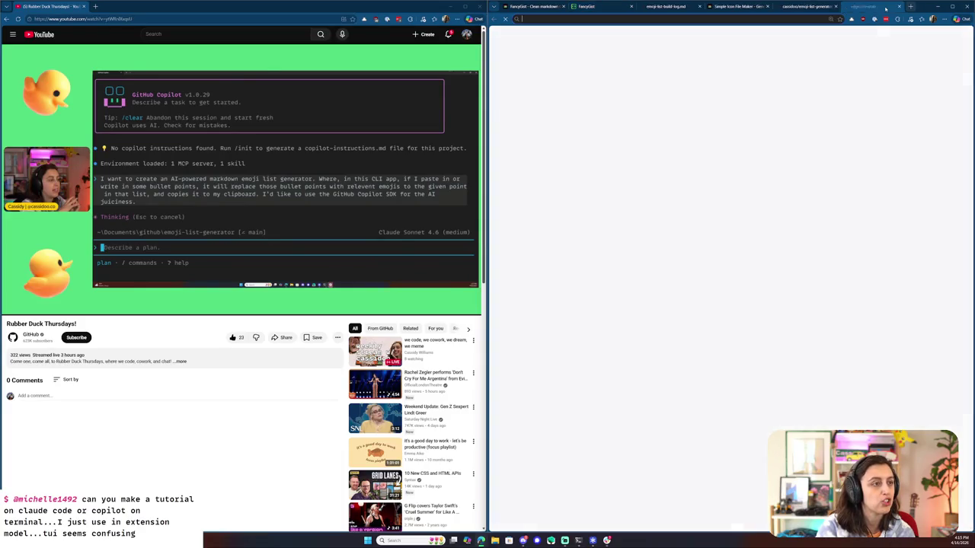
- Search Google for 'copilot cli plan mode' and open the GitHub Blog plan mode post
text(copilot cli)
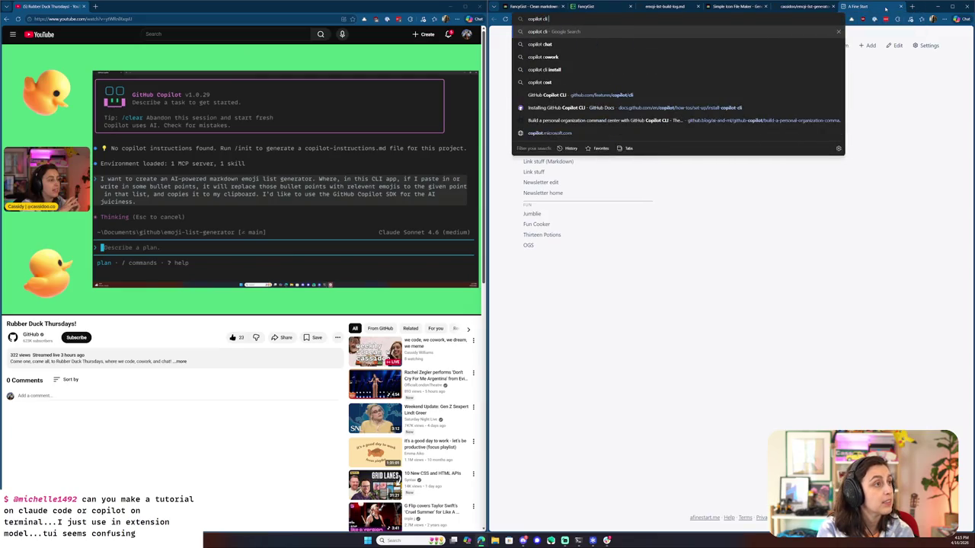
text( plan mode)
key(Return)
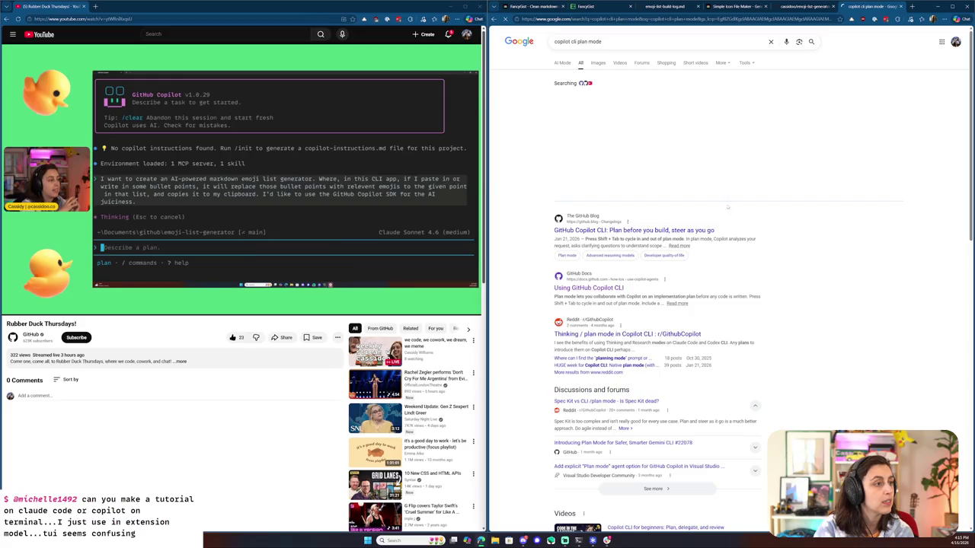
click(681, 184)
- Skim the GitHub Blog plan mode post, then go back to the search results
scroll(680, 184, down, 2)
scroll(689, 180, down, 4)
scroll(700, 173, down, 2)
scroll(714, 168, down, 3)
scroll(715, 167, down, 3)
scroll(724, 183, down, 1)
scroll(738, 213, down, 3)
scroll(759, 246, down, 2)
scroll(758, 246, down, 3)
scroll(757, 246, down, 3)
scroll(757, 246, down, 3)
scroll(756, 248, down, 3)
scroll(754, 248, down, 3)
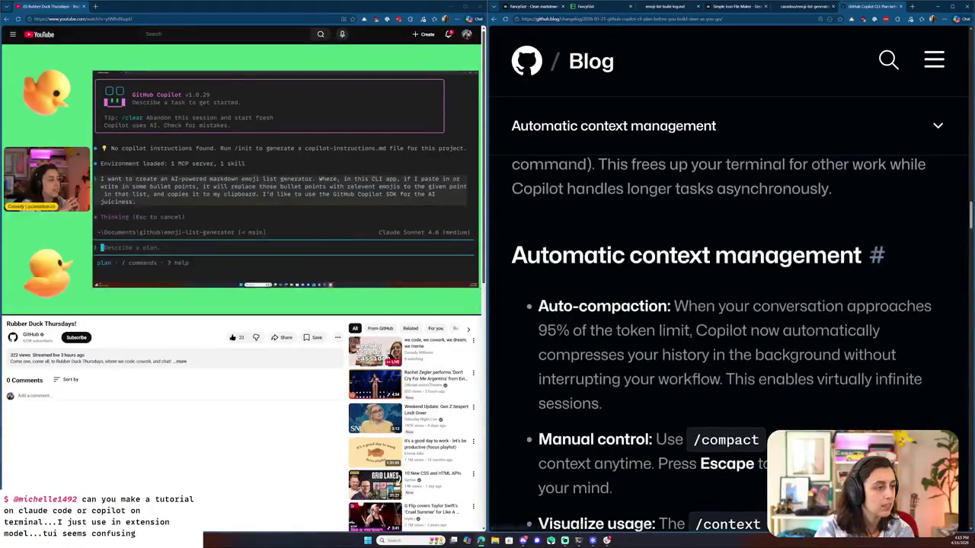
scroll(755, 248, down, 3)
scroll(756, 249, down, 3)
scroll(755, 250, down, 3)
scroll(755, 249, down, 4)
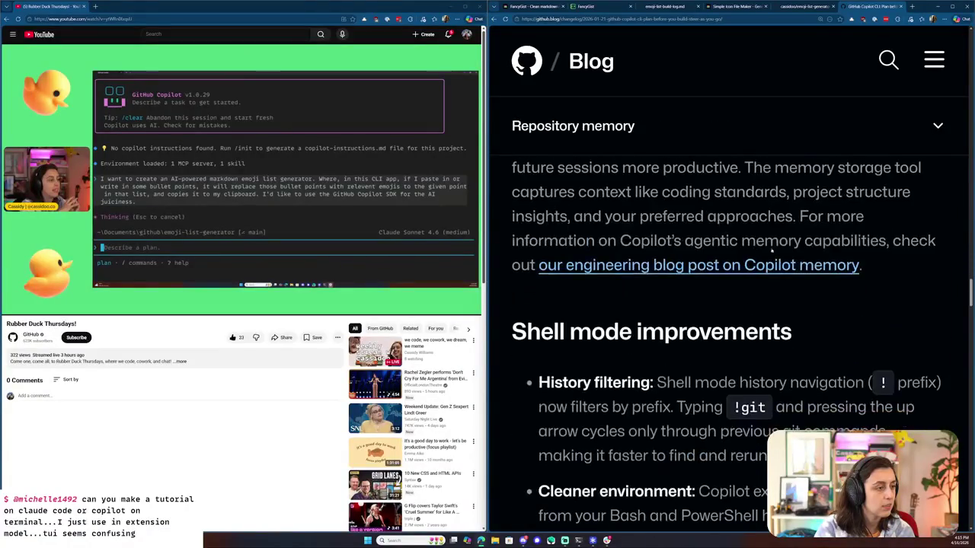
scroll(790, 237, down, 2)
scroll(790, 238, down, 5)
scroll(789, 238, down, 5)
scroll(790, 238, down, 5)
scroll(809, 392, up, 3)
scroll(809, 393, up, 3)
scroll(809, 392, up, 4)
scroll(809, 392, up, 3)
scroll(809, 393, up, 3)
scroll(754, 408, up, 1)
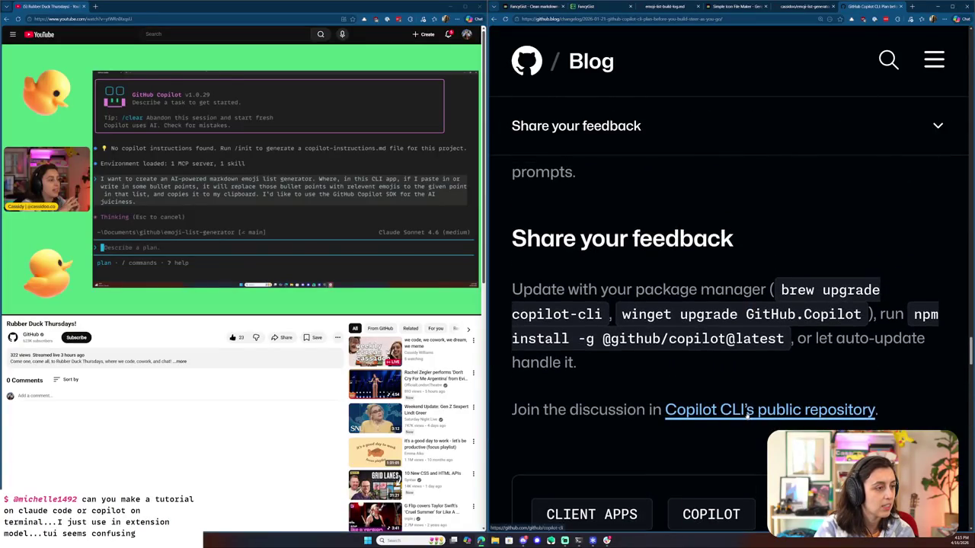
scroll(749, 412, up, 2)
scroll(749, 400, up, 4)
scroll(739, 401, up, 3)
click(493, 19)
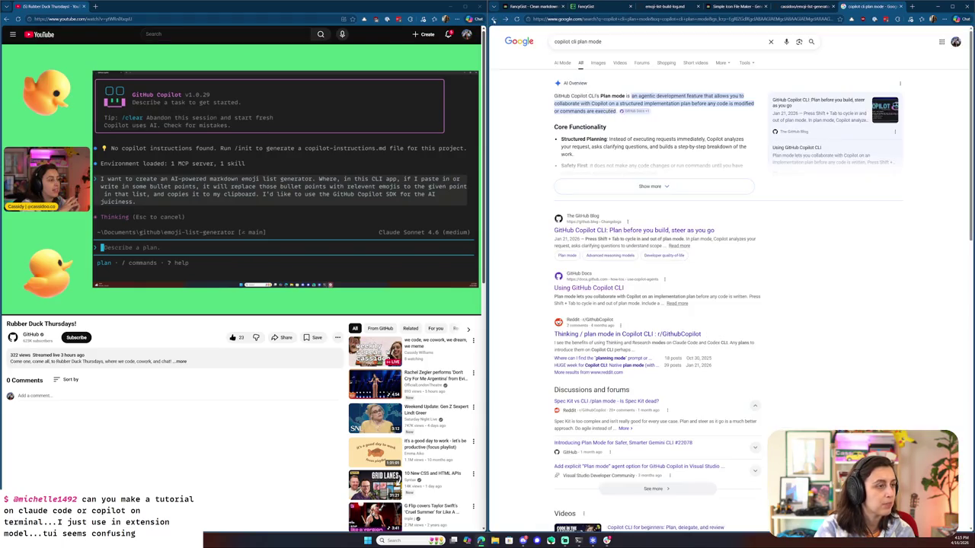
- Open the 'Using GitHub Copilot CLI' docs page and browse the site navigation list
click(612, 285)
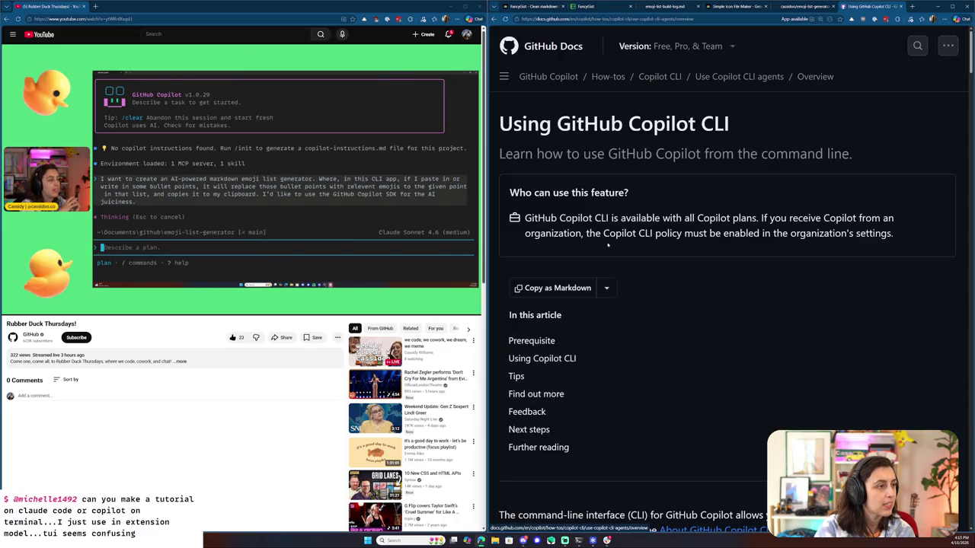
scroll(606, 257, down, 2)
scroll(606, 257, up, 2)
click(503, 76)
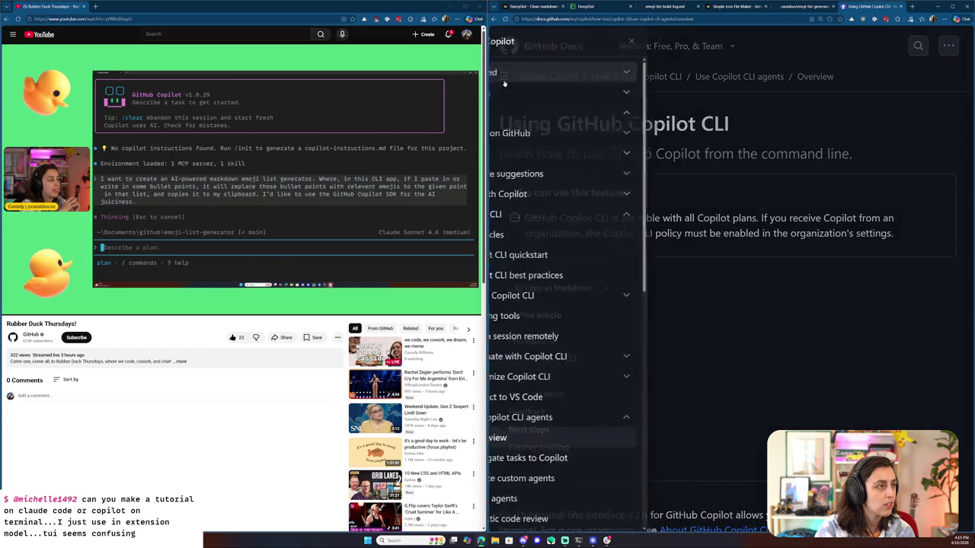
scroll(610, 282, down, 1)
scroll(600, 352, down, 2)
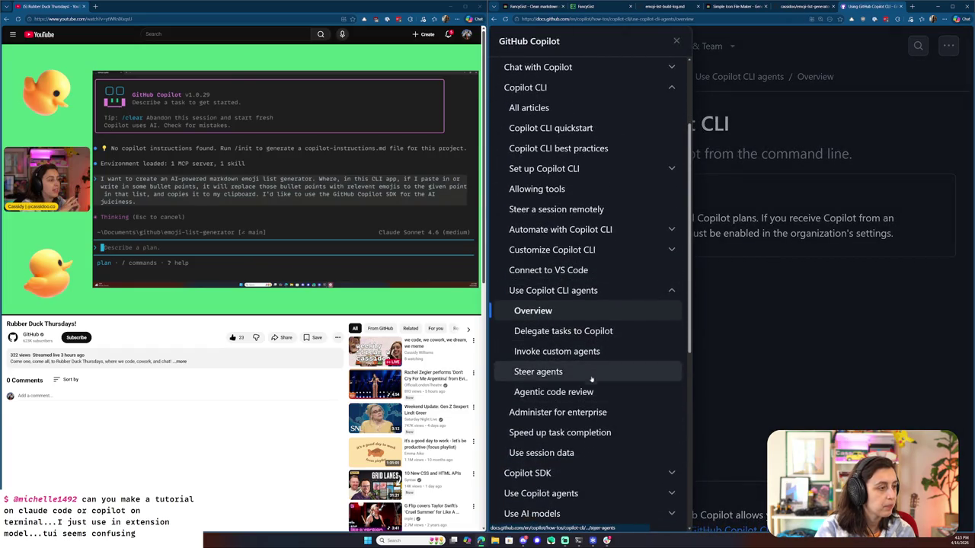
click(812, 280)
- Try a docs search for 'plan mode', discard it, and read the numbered getting-started steps
click(917, 46)
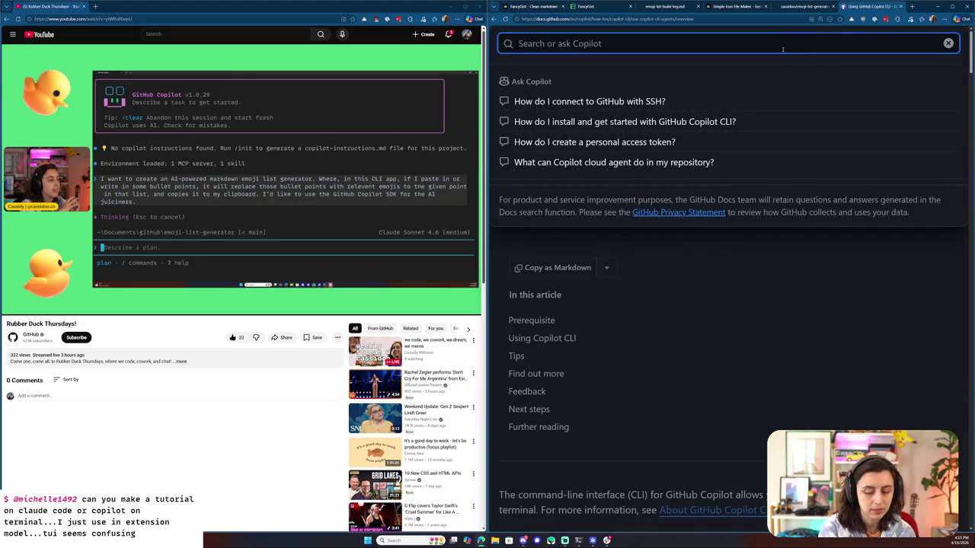
text(plan mode)
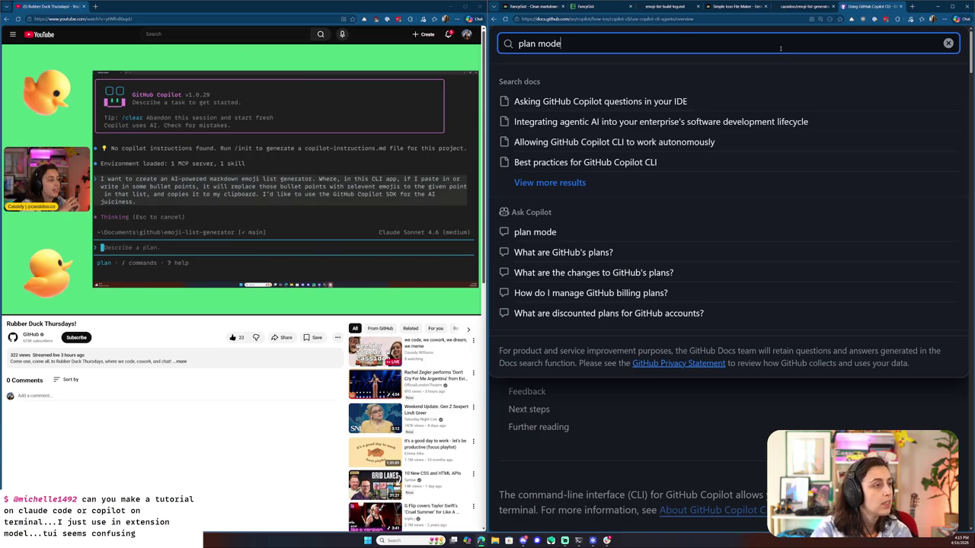
click(679, 183)
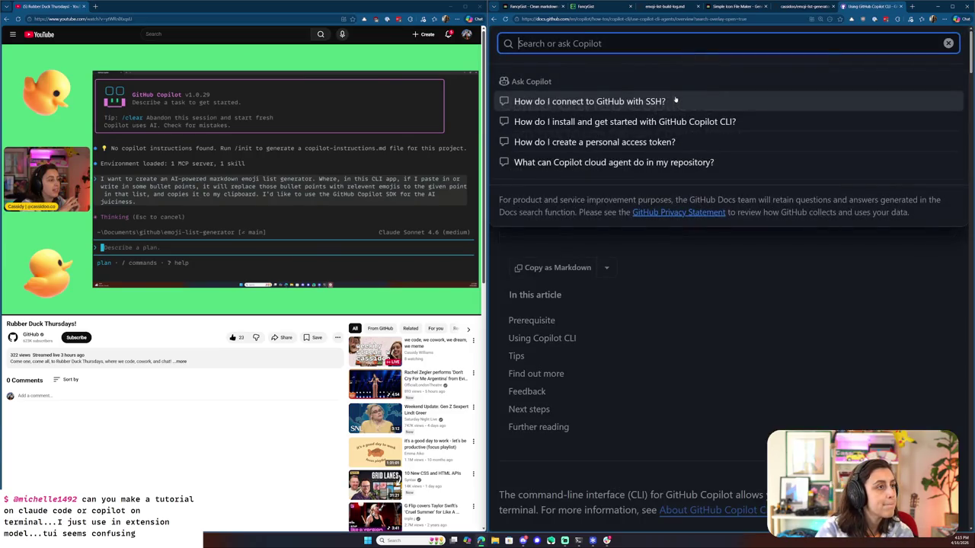
click(722, 314)
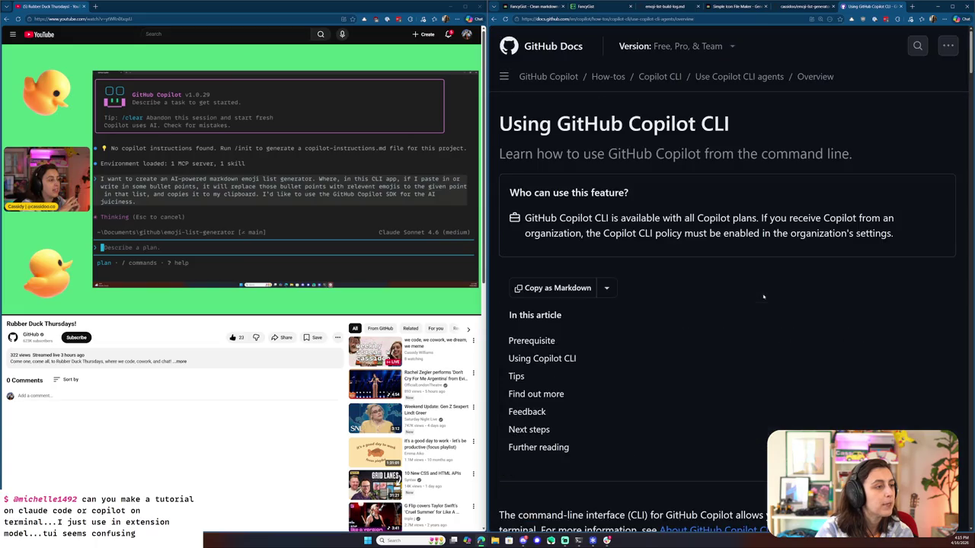
scroll(763, 294, down, 3)
scroll(701, 290, down, 3)
scroll(633, 284, down, 4)
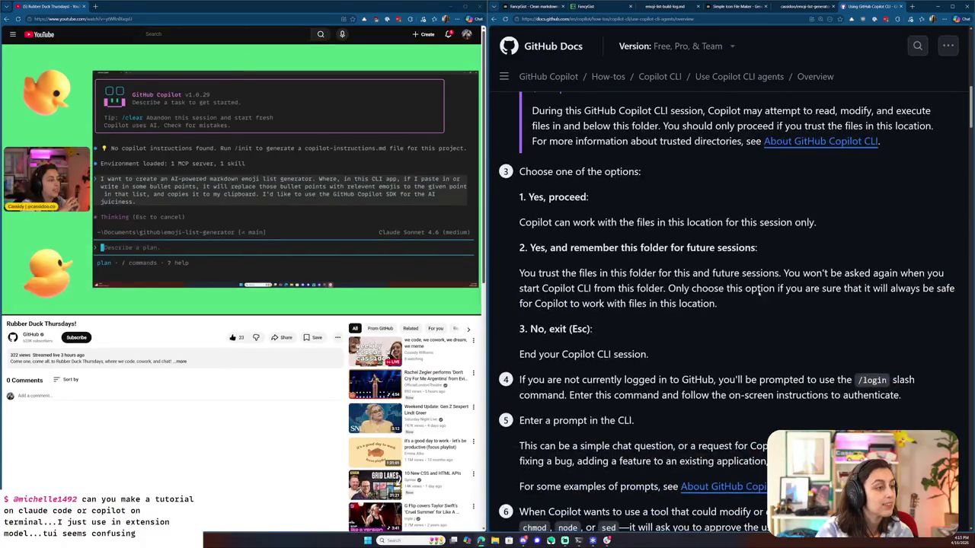
scroll(567, 279, down, 2)
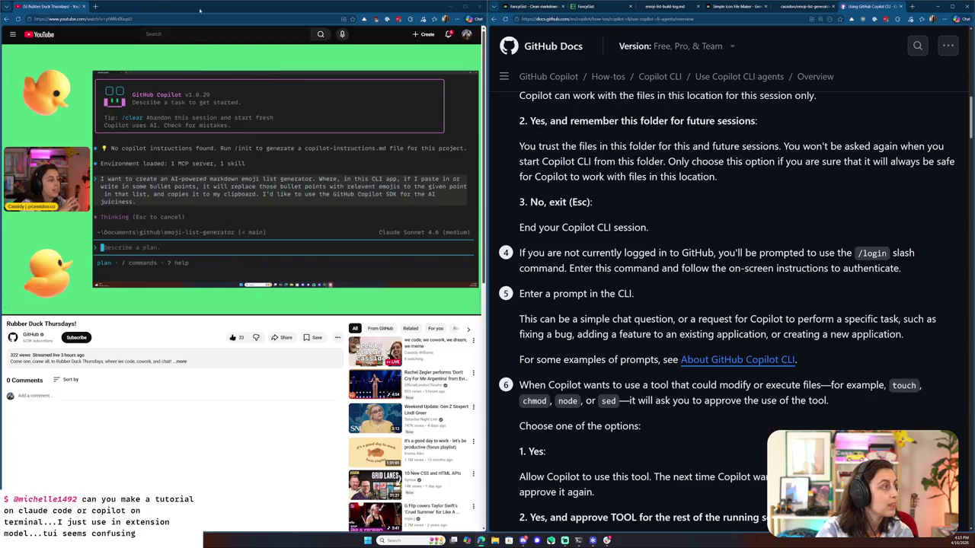
click(444, 8)
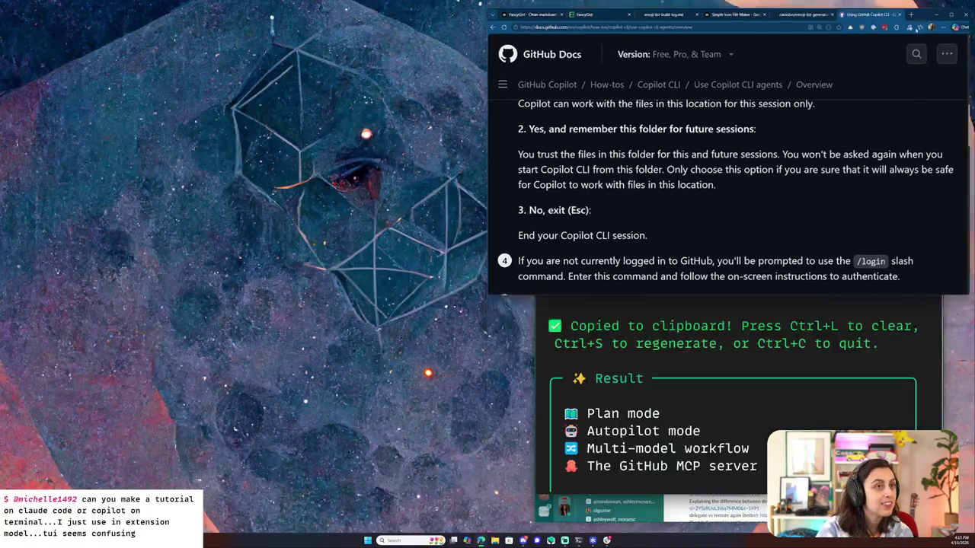
- Expand the Automate with Copilot CLI and Customize Copilot CLI sections in the docs sidebar
scroll(258, 417, down, 3)
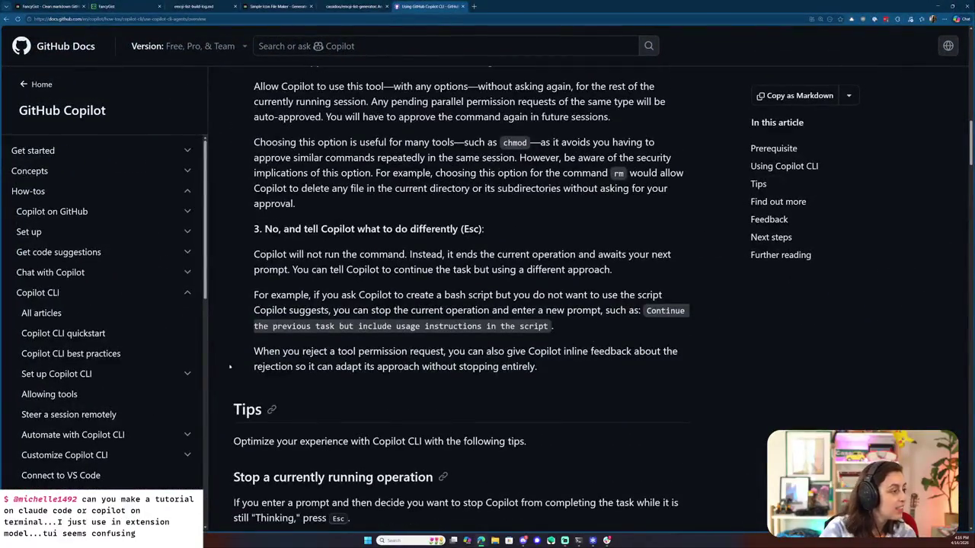
scroll(166, 320, down, 5)
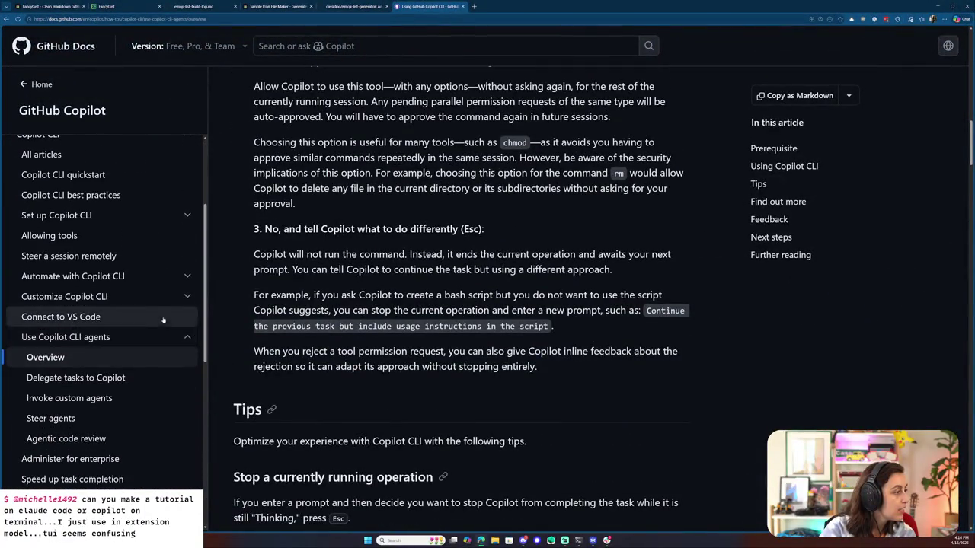
click(184, 245)
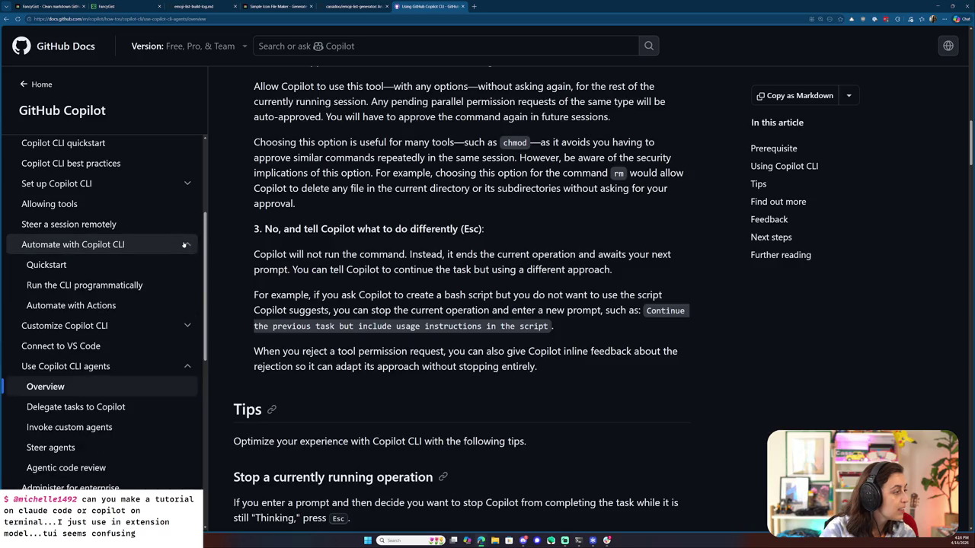
click(185, 329)
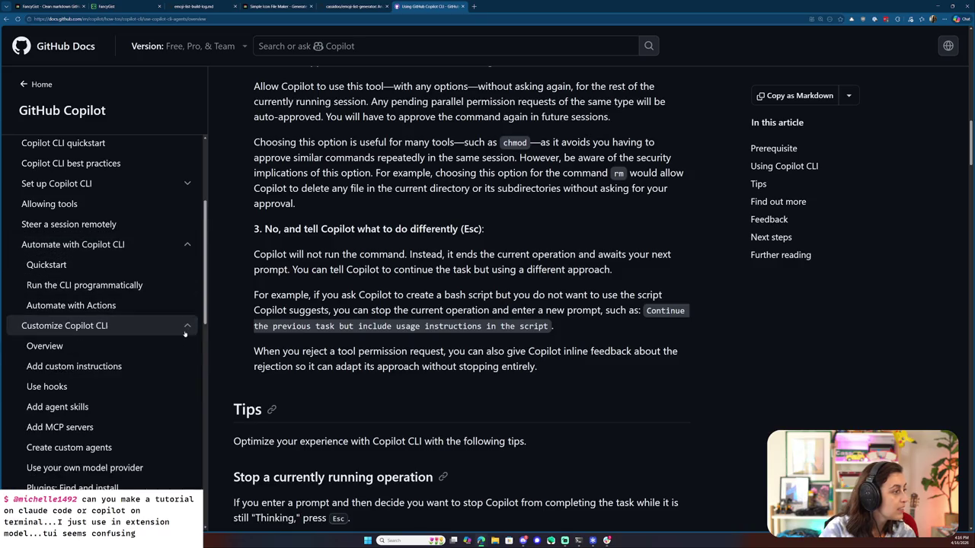
scroll(179, 335, down, 1)
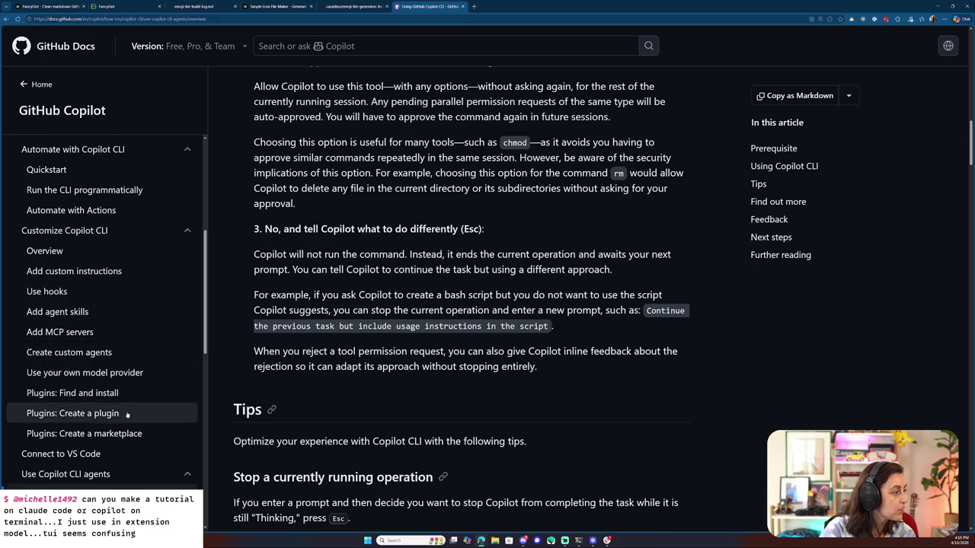
scroll(127, 415, down, 2)
scroll(134, 396, down, 1)
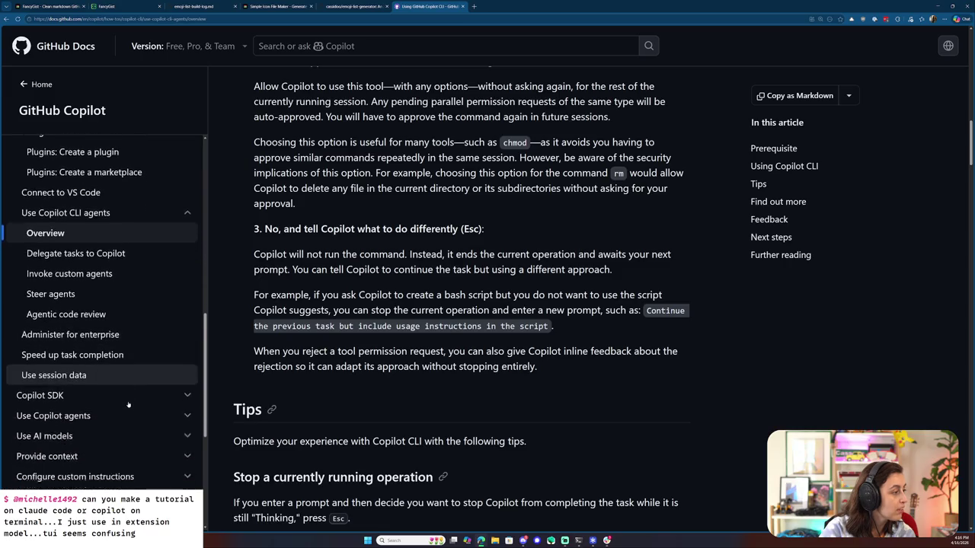
- Open the Copilot SDK getting-started page, copy its URL, and return to the FancyGist post
click(147, 371)
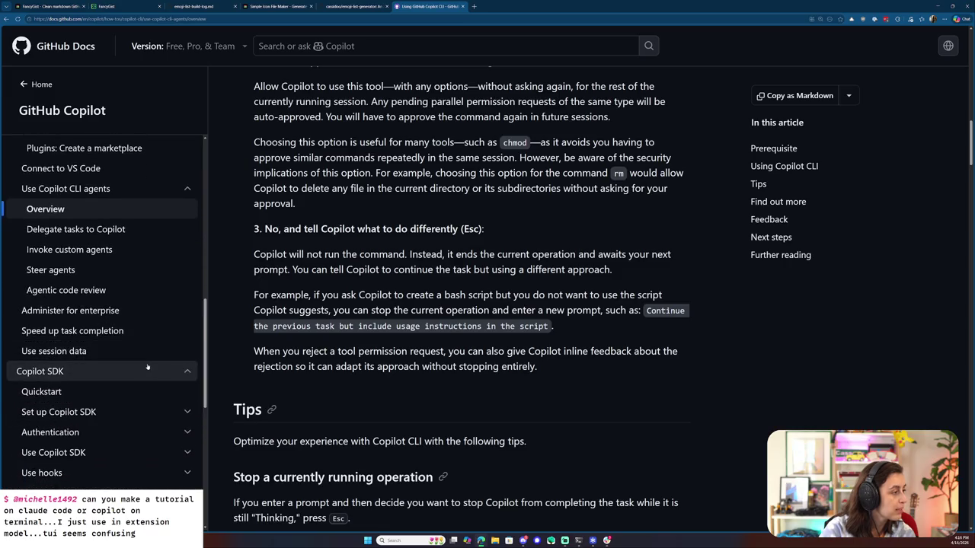
click(95, 372)
click(95, 372)
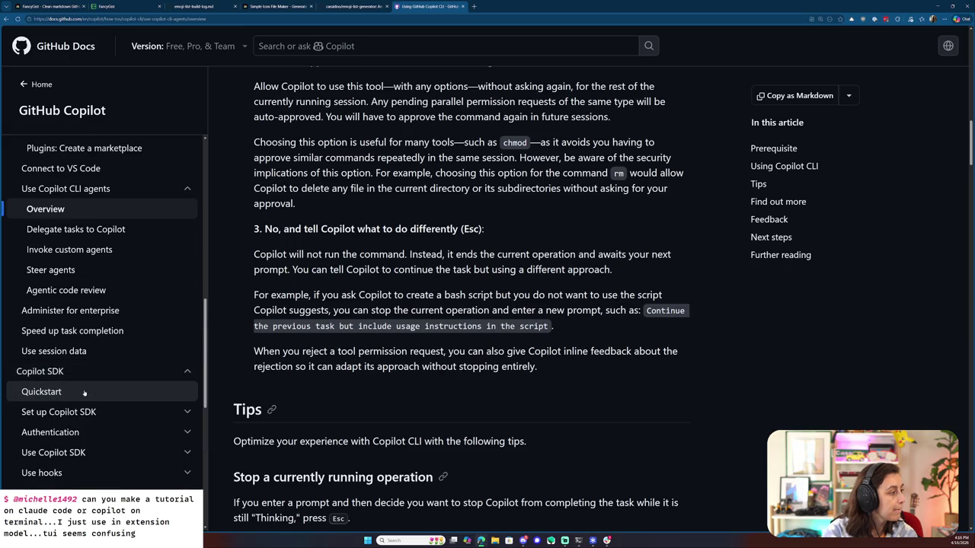
click(86, 390)
click(374, 20)
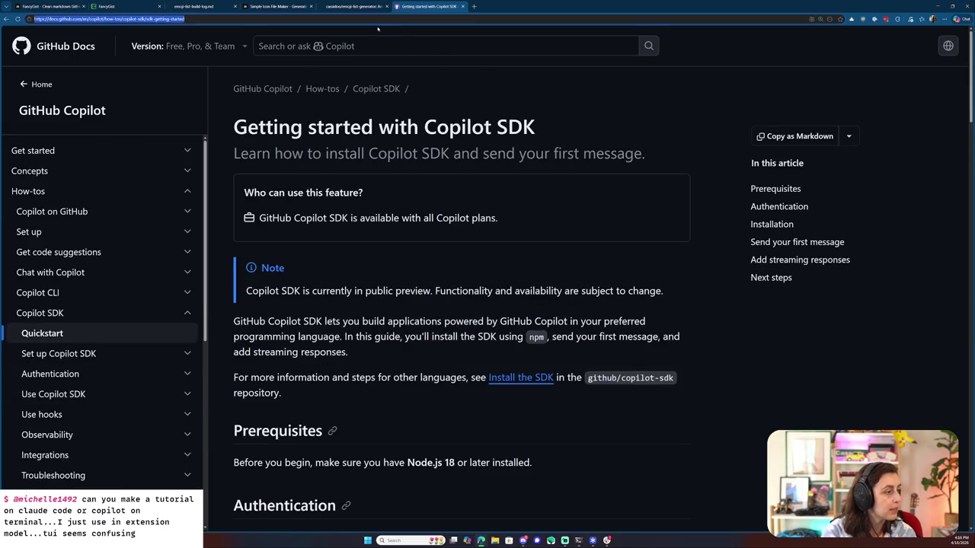
click(119, 9)
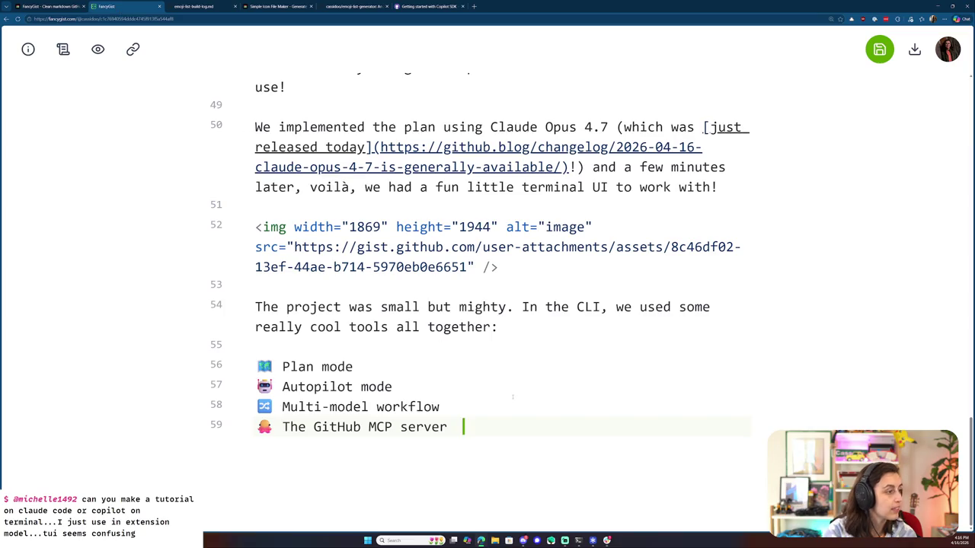
- Add a --- divider after the tools list and paste the Copilot SDK docs link below it
key(Return)
key(Return)
text(---)
key(Return)
key(Return)
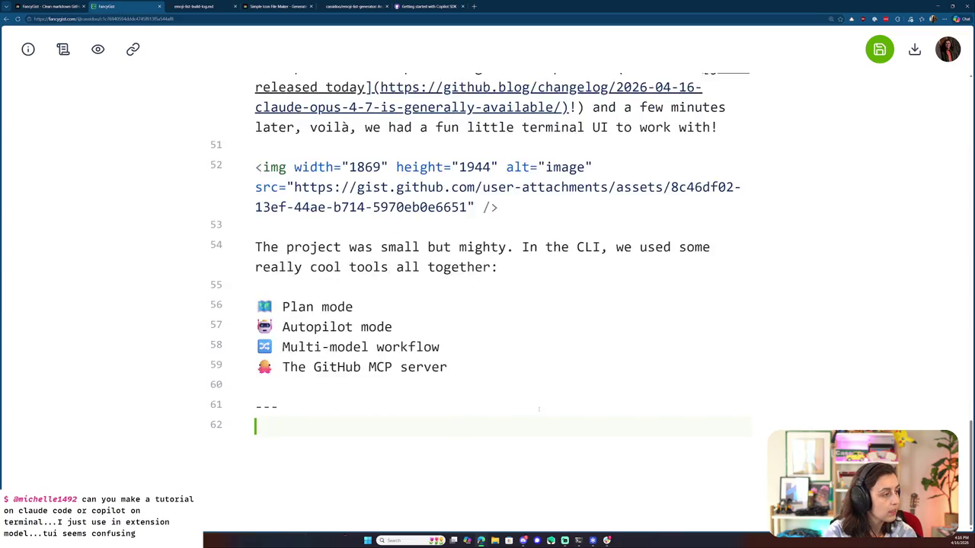
text(https://docs.github.com/en/copilot/how-tos/copilot-sdk/sdk-getting-started)
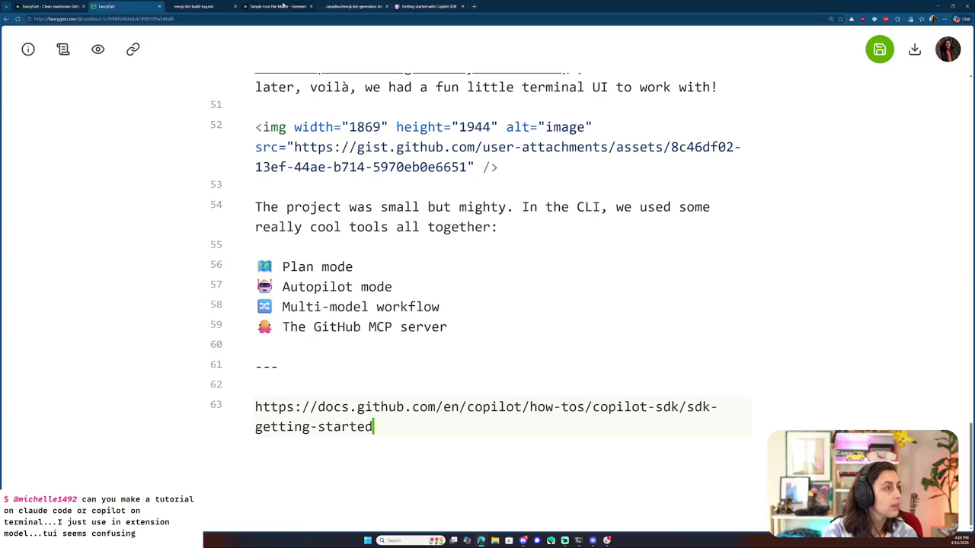
- In GitHub Docs, open the Copilot CLI quickstart article and copy its URL
click(427, 6)
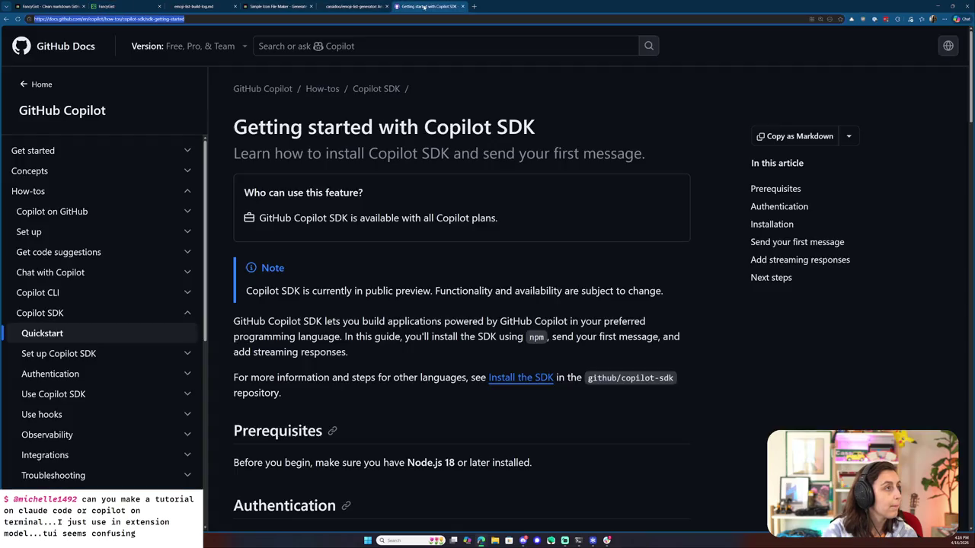
click(89, 213)
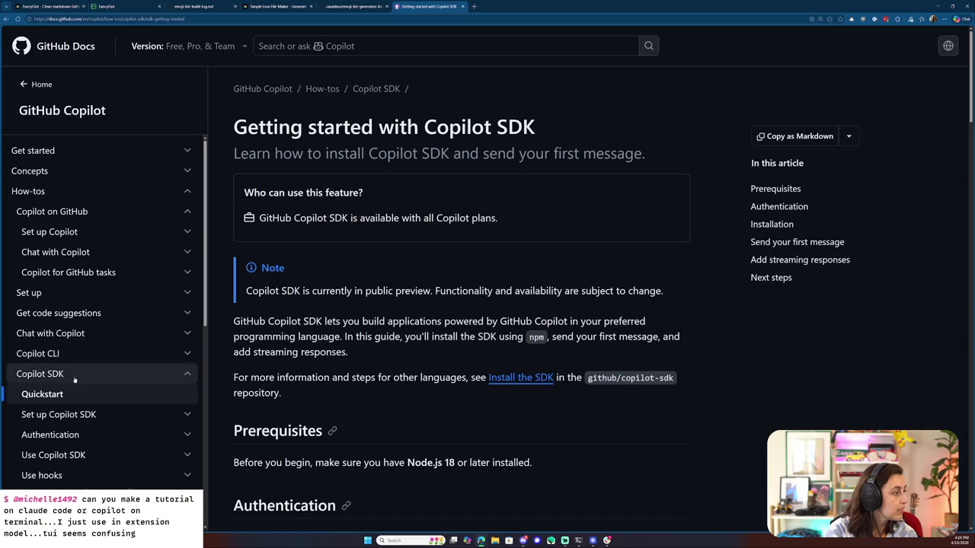
scroll(91, 293, down, 2)
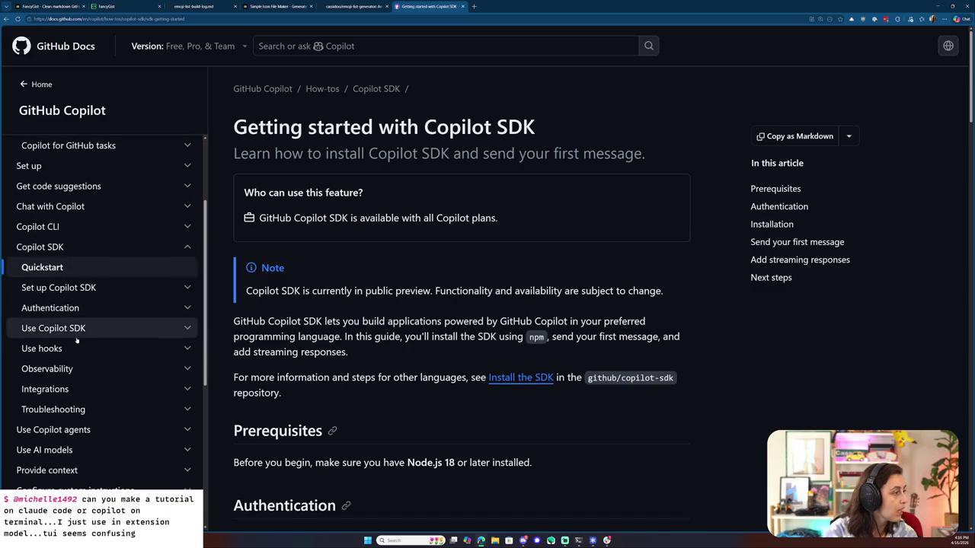
click(72, 227)
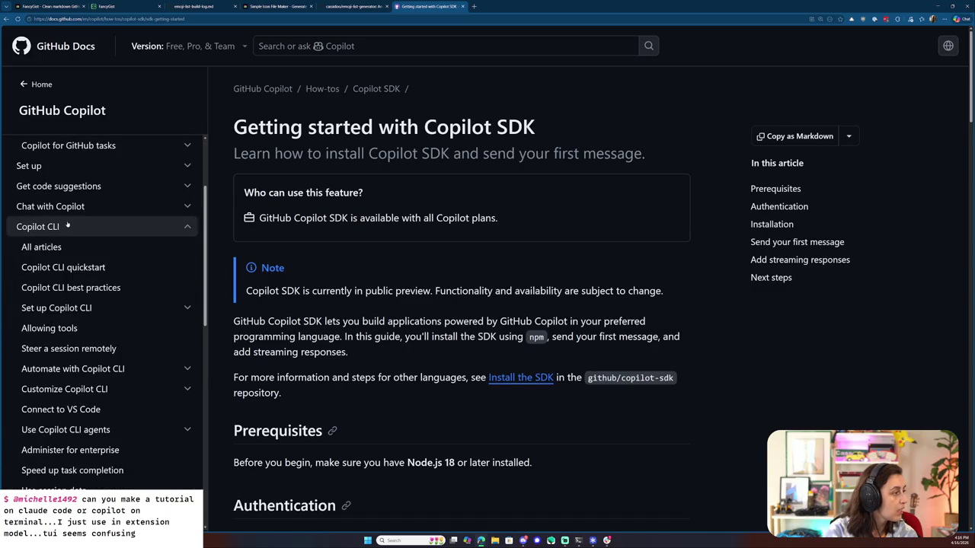
click(68, 267)
scroll(429, 375, down, 3)
scroll(429, 375, down, 3)
scroll(429, 375, down, 3)
scroll(429, 375, down, 4)
scroll(429, 375, down, 3)
scroll(429, 375, down, 3)
scroll(428, 375, down, 3)
scroll(427, 374, down, 3)
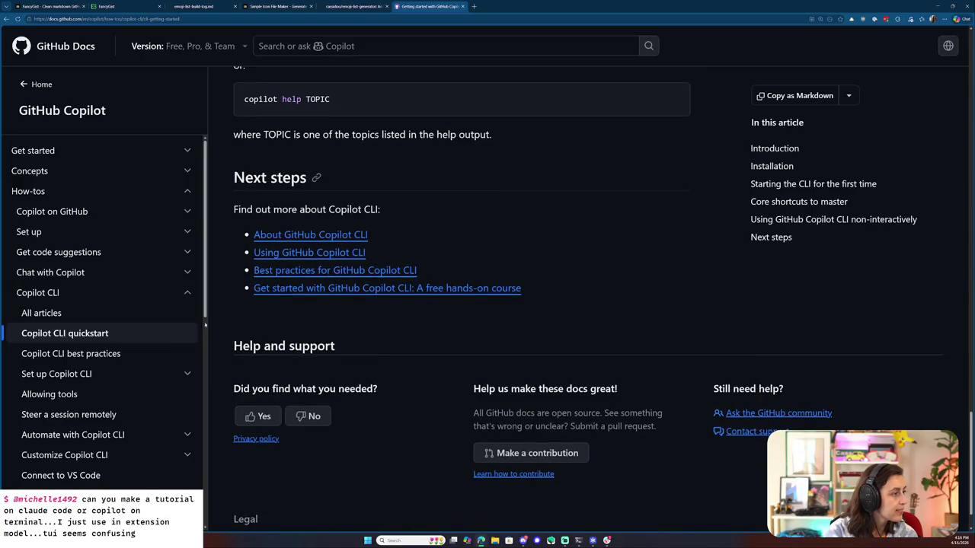
scroll(301, 44, up, 2)
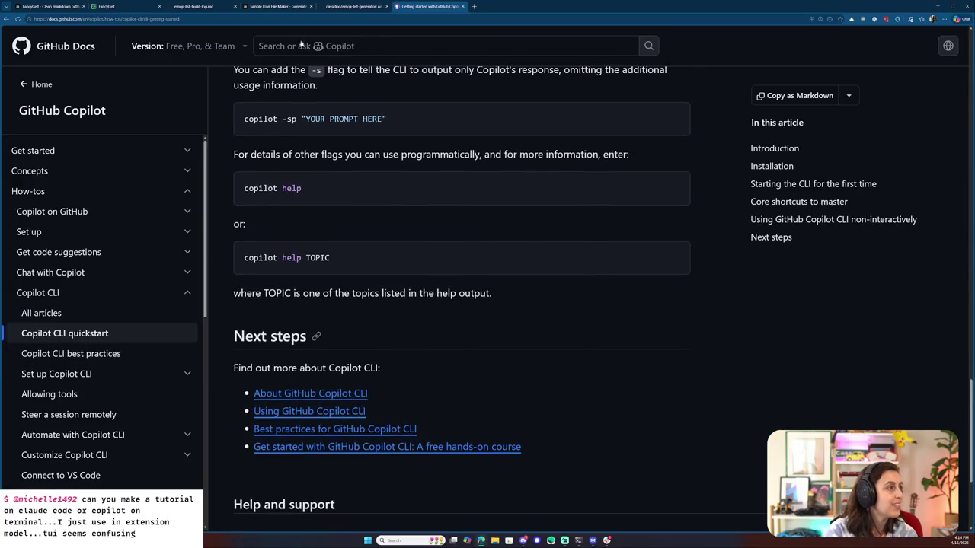
click(265, 19)
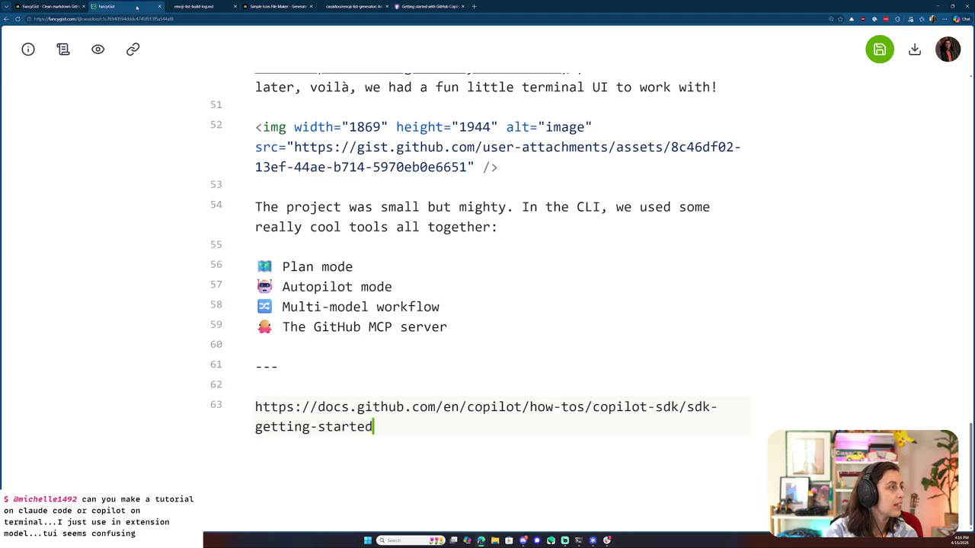
- Paste the Copilot CLI quickstart link into the post beneath the divider
click(114, 6)
key(Return)
text(https://docs.github.com/en/copilot/how-tos/copilot-cli/cli-getting-started)
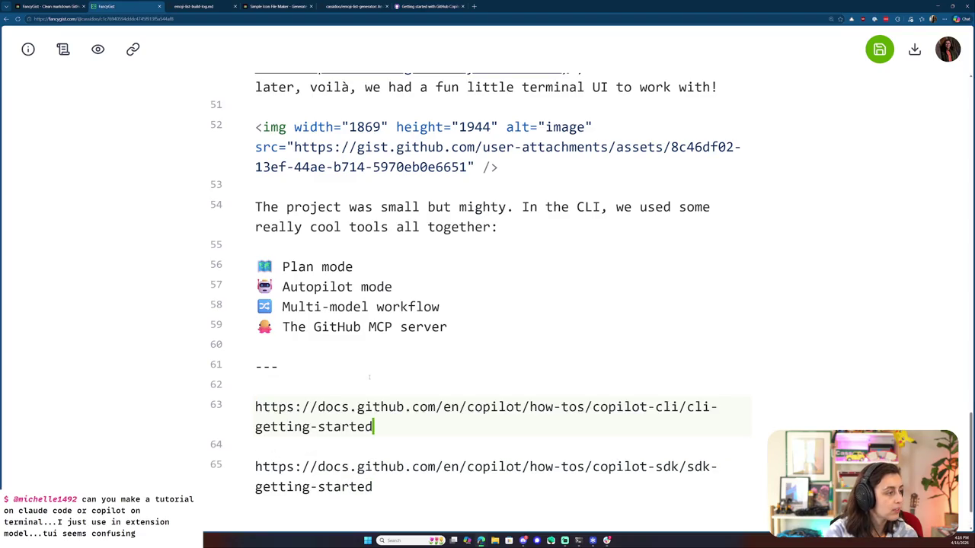
click(419, 4)
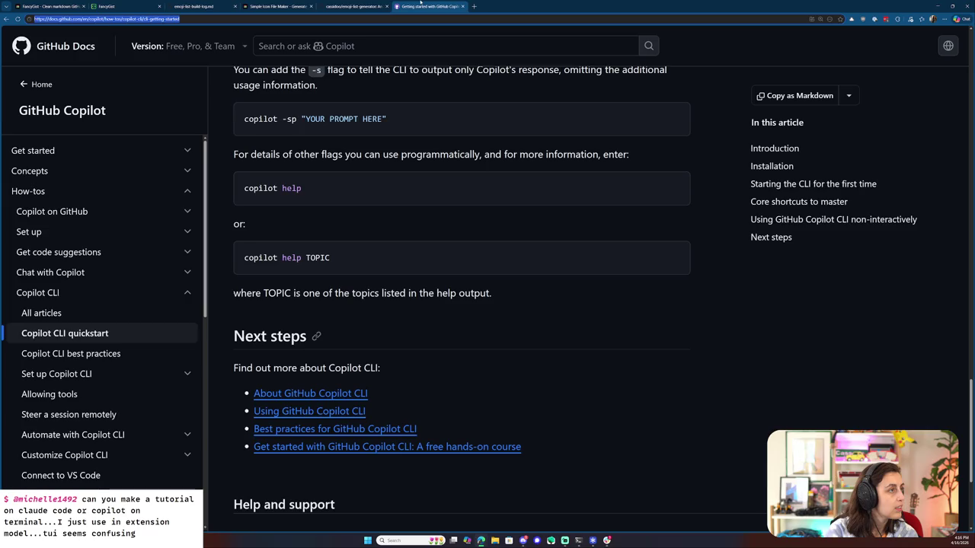
- Open the Allowing tools article under Set up Copilot CLI in GitHub Docs
click(121, 375)
scroll(122, 376, down, 2)
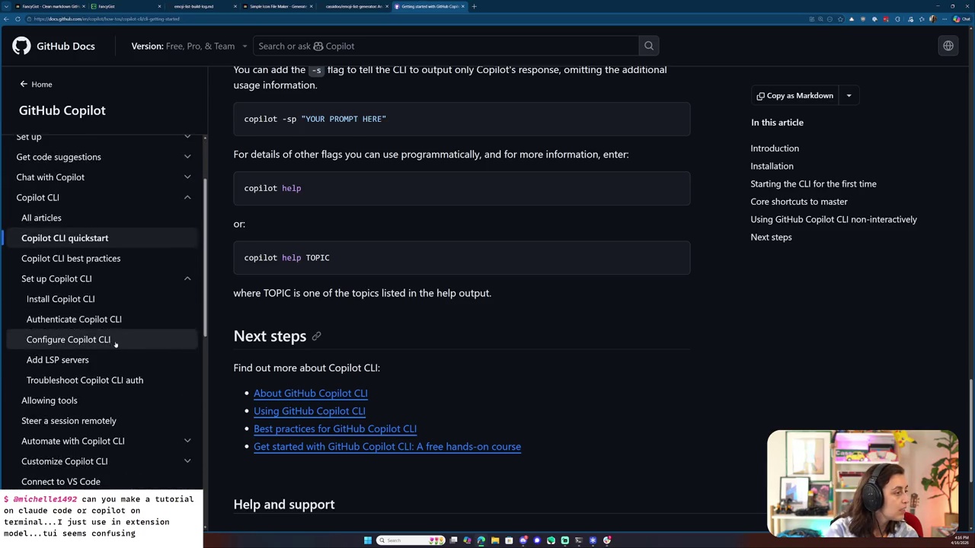
scroll(117, 342, down, 2)
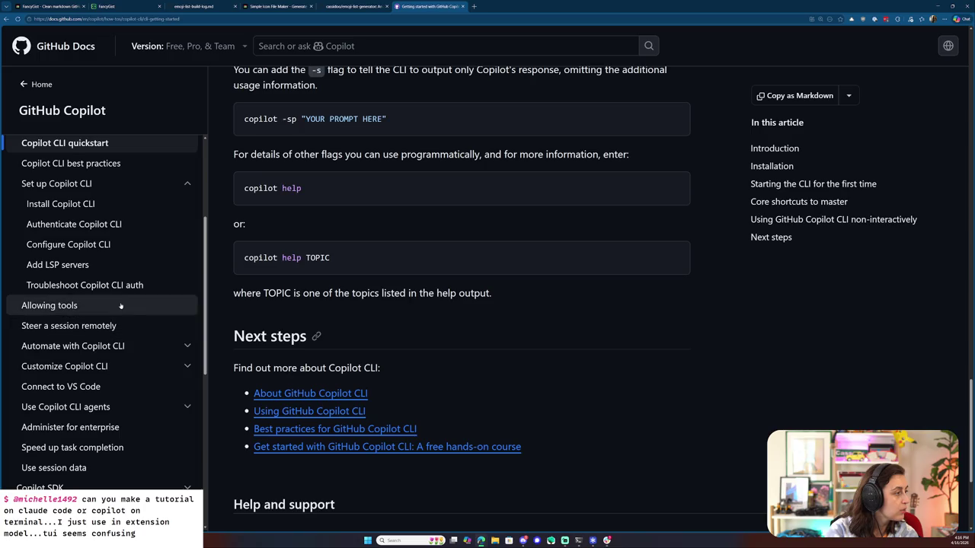
click(121, 306)
- Scroll to Permissive options, copy that section's link, and return to the FancyGist post
scroll(463, 369, down, 3)
scroll(463, 370, down, 3)
scroll(463, 369, down, 2)
scroll(463, 369, down, 2)
scroll(463, 370, down, 3)
scroll(463, 369, down, 3)
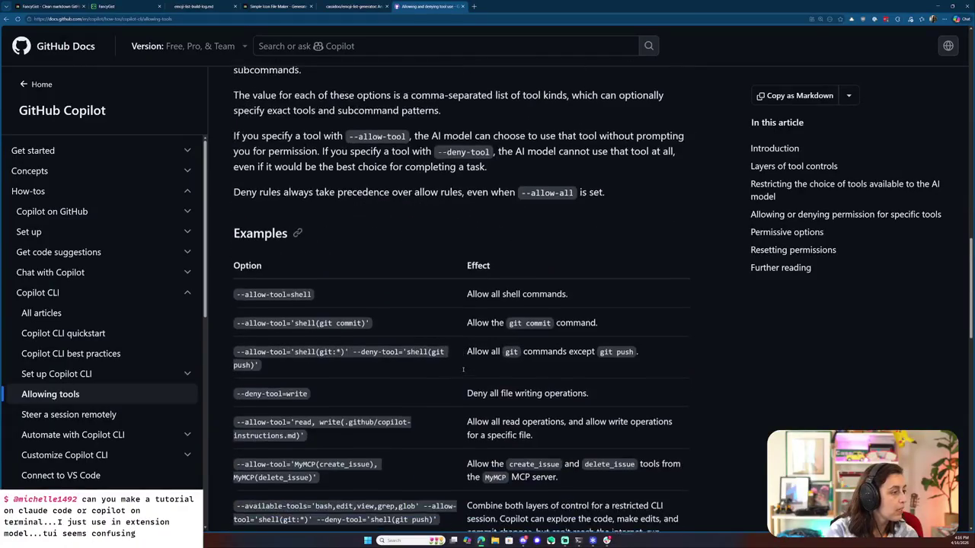
scroll(463, 371, down, 1)
scroll(317, 228, down, 2)
scroll(312, 251, down, 1)
scroll(305, 290, down, 3)
scroll(294, 326, down, 8)
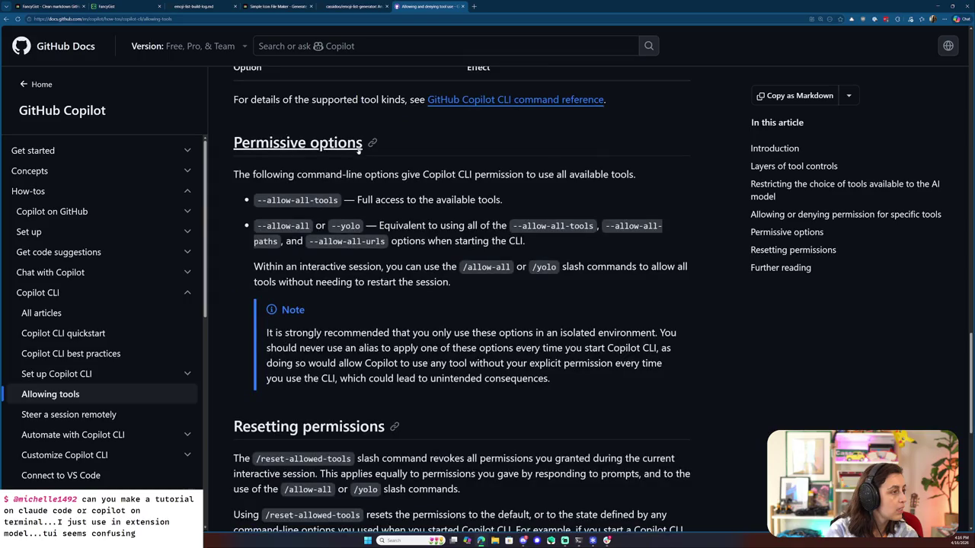
scroll(316, 121, down, 2)
click(275, 20)
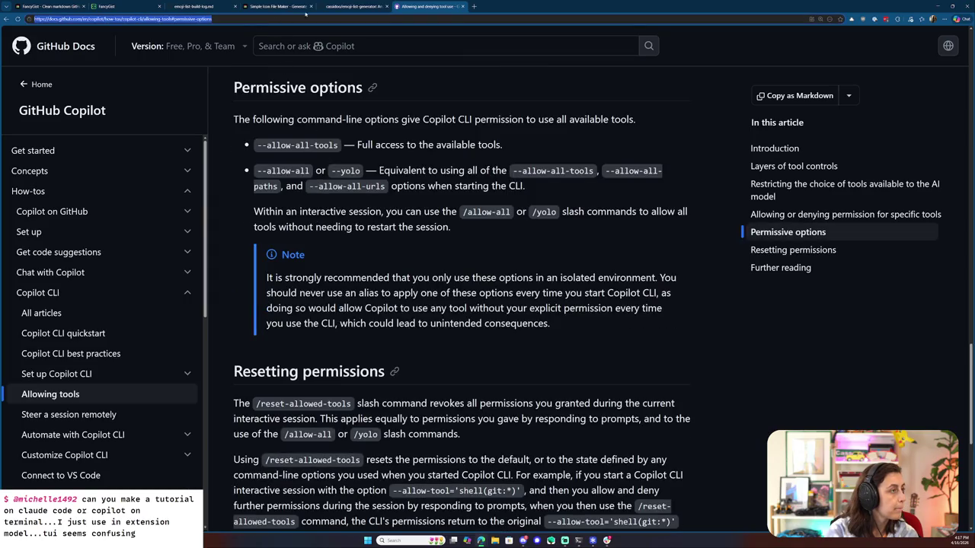
click(125, 8)
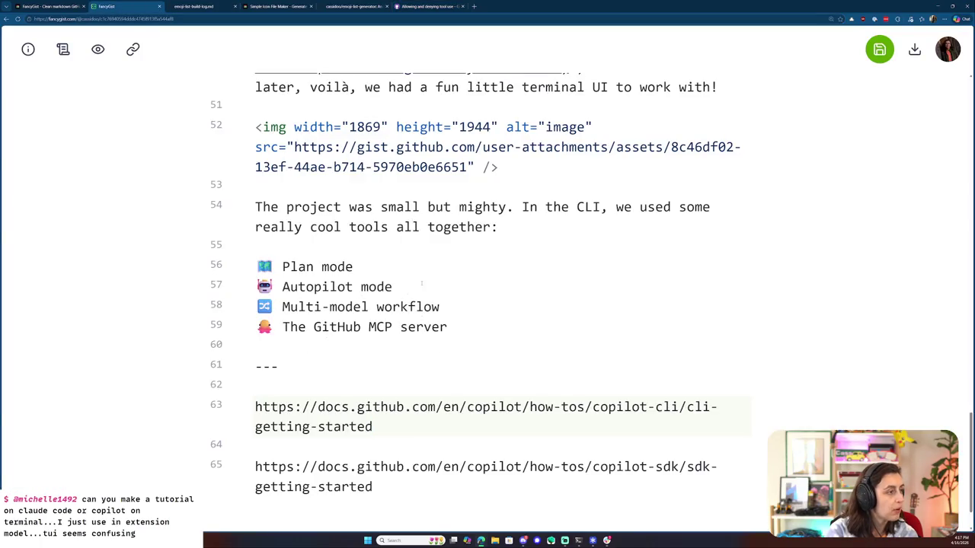
- In the Emoji List Generator, replace the GitHub MCP server bullet with the allow-all tools flag and generate the list
key(alt+Tab)
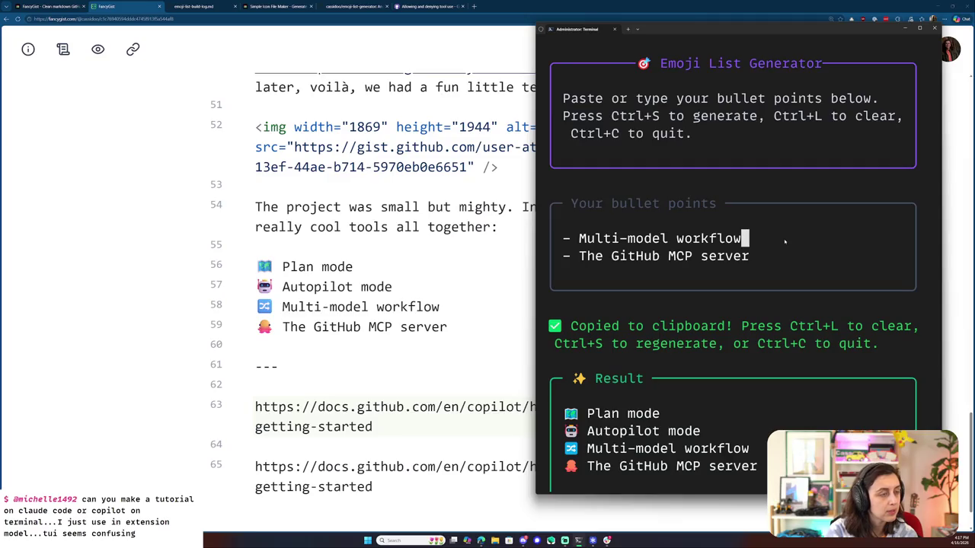
key(shift+Down)
key(BackSpace)
key(Return)
text(- The allow-all tools flag)
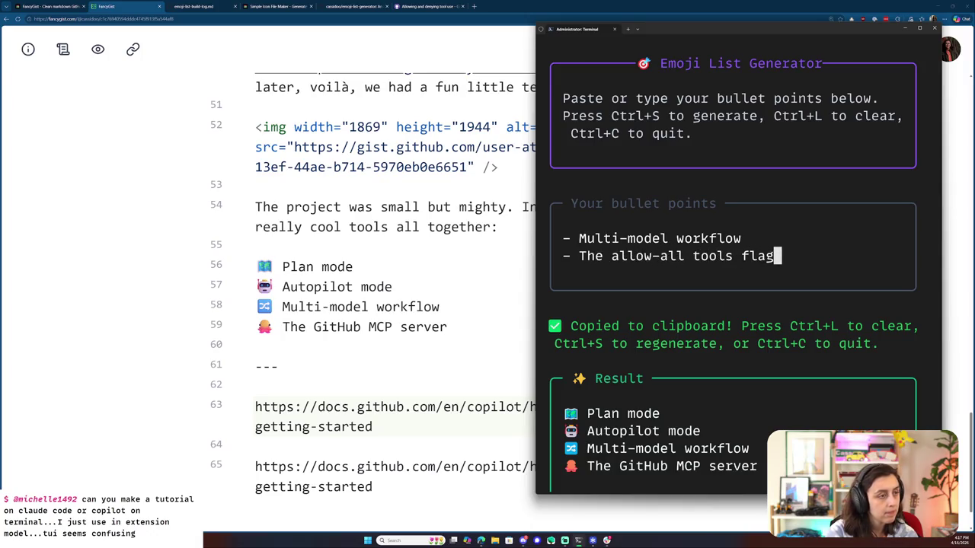
key(ctrl+s)
- Replace the post's old tools list (Plan mode to GitHub MCP server) with the new five-item list
click(434, 306)
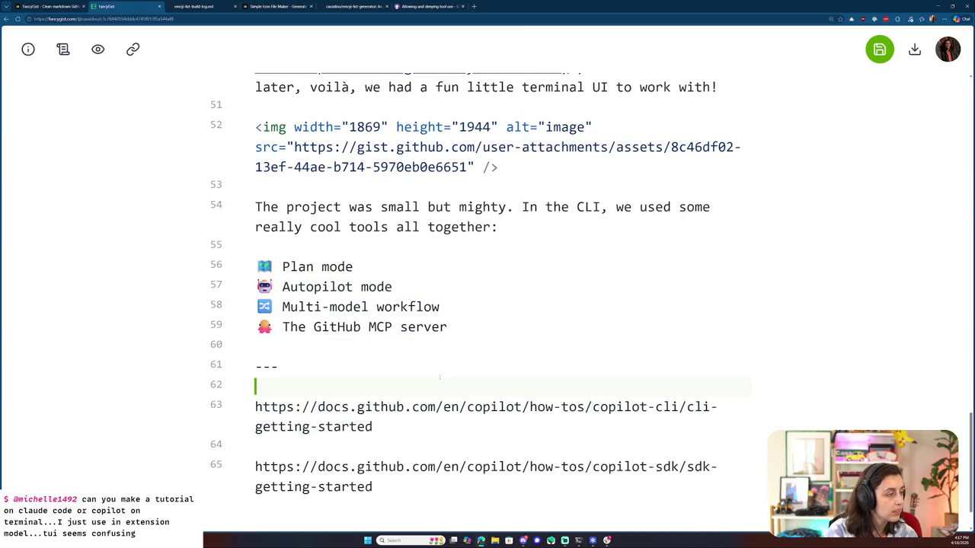
key(Return)
key(Return)
key(Return)
key(Up)
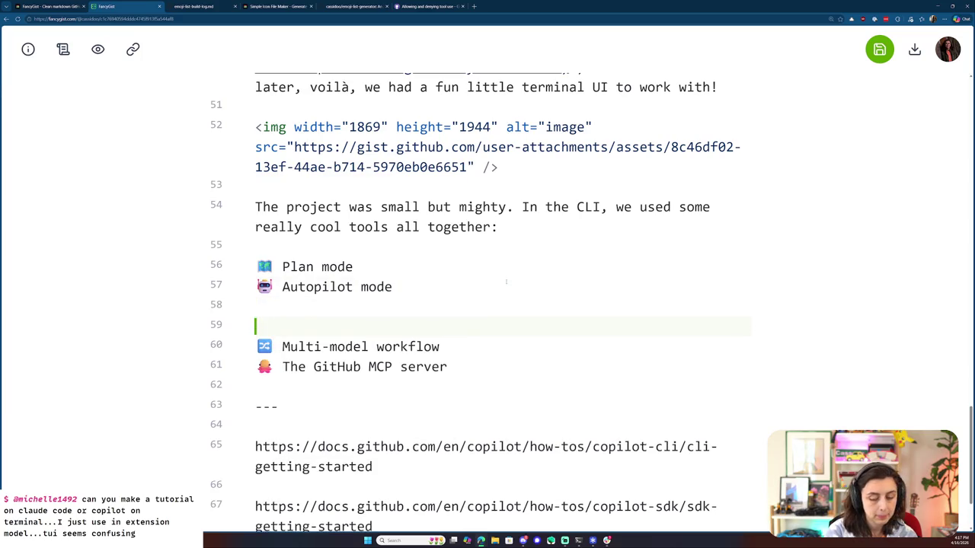
text(📋 Plan mode 🤖 Autopilot mode 🔀 Multi-model workflow 🚩 The allow-all tools flag 🐙 The GitHub MCP server)
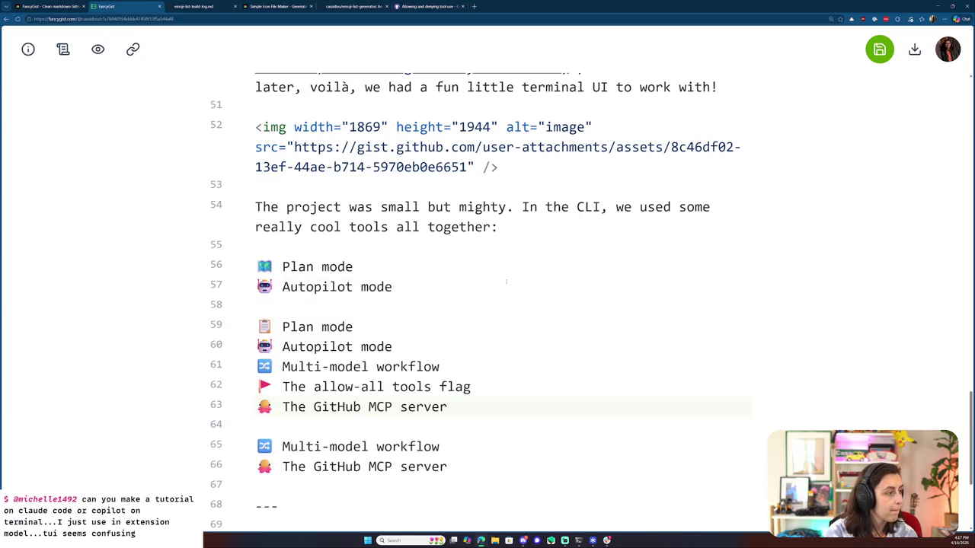
key(ctrl+z)
drag(449, 388, 255, 267)
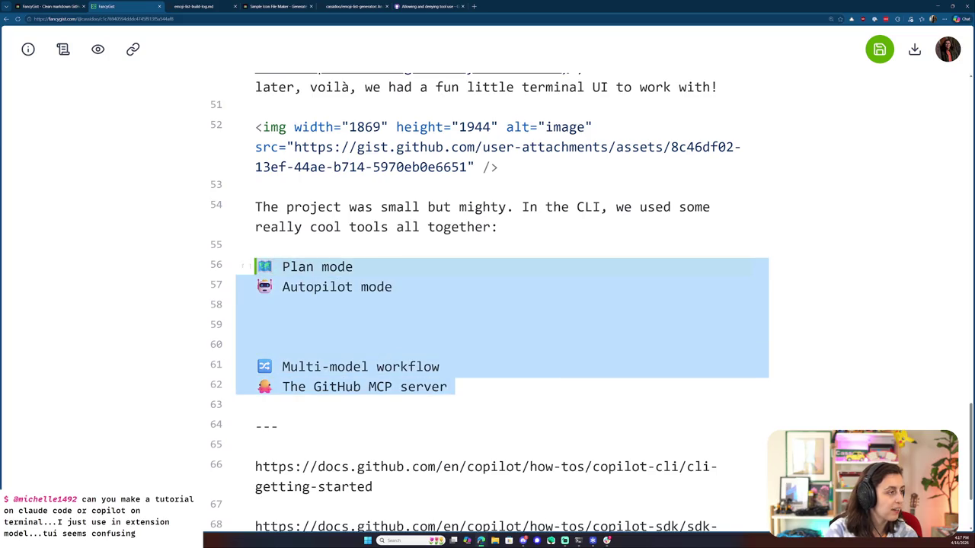
text(📋 Plan mode 🤖 Autopilot mode 🔀 Multi-model workflow 🚩 The allow-all tools flag 🐙 The GitHub MCP server)
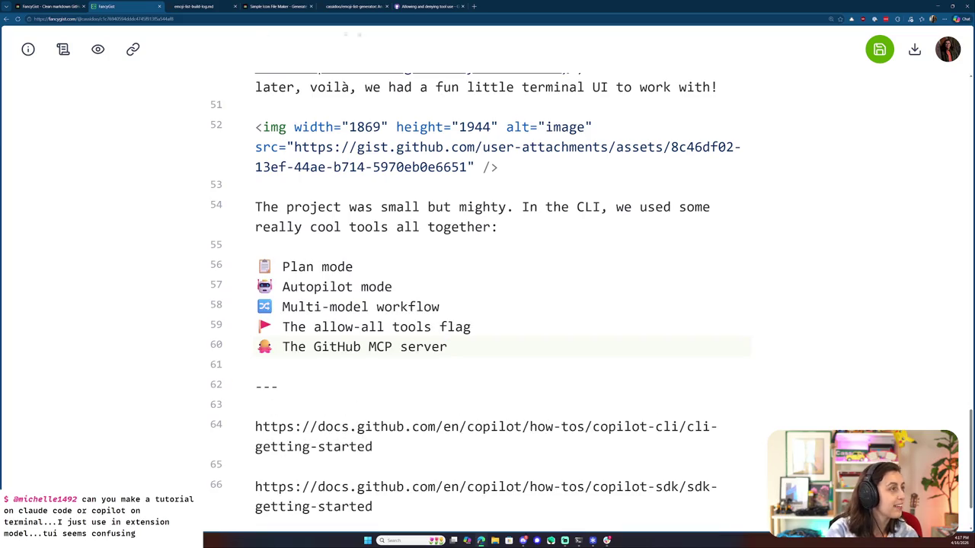
- Make the allow-all tools flag bullet a markdown link to the Permissive options docs section
click(425, 6)
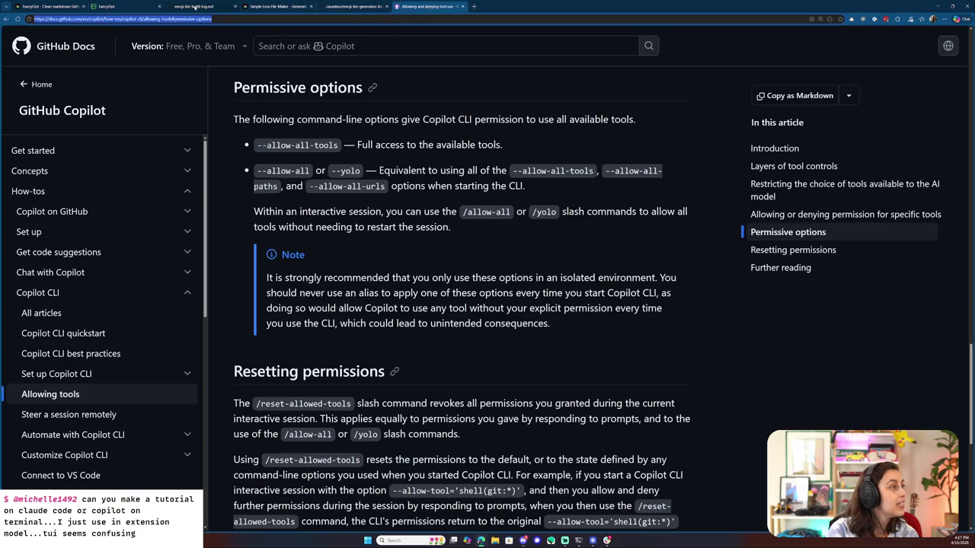
click(106, 6)
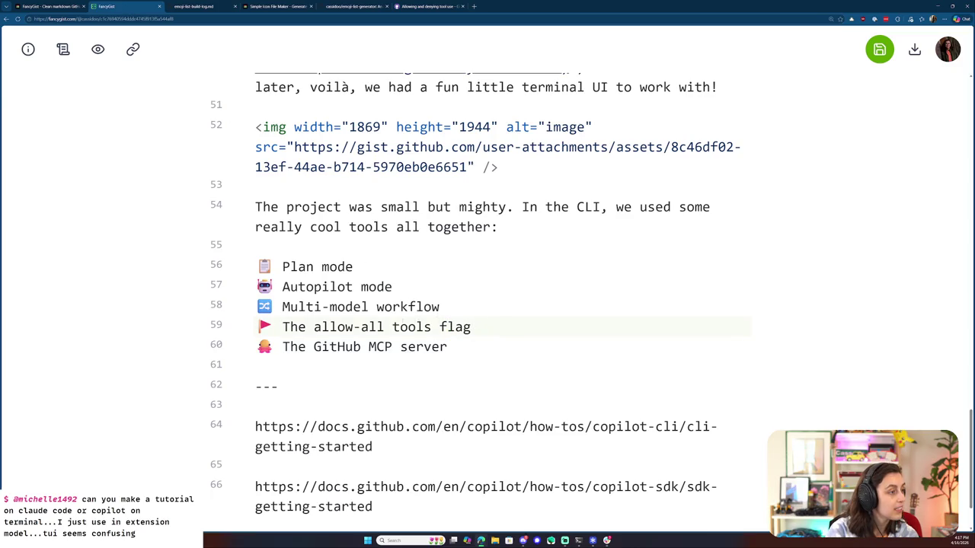
text(`)
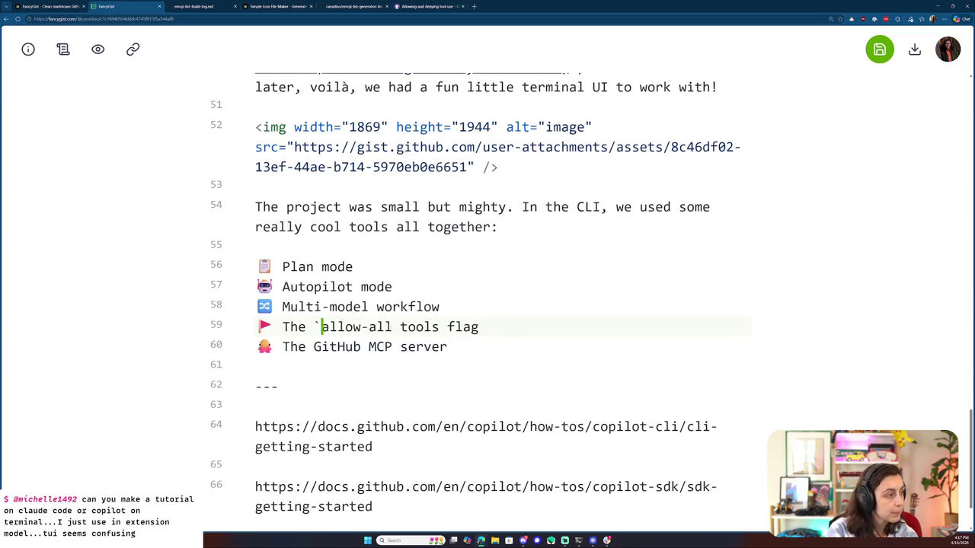
text(`)
drag(489, 327, 283, 326)
text([)
key(Right)
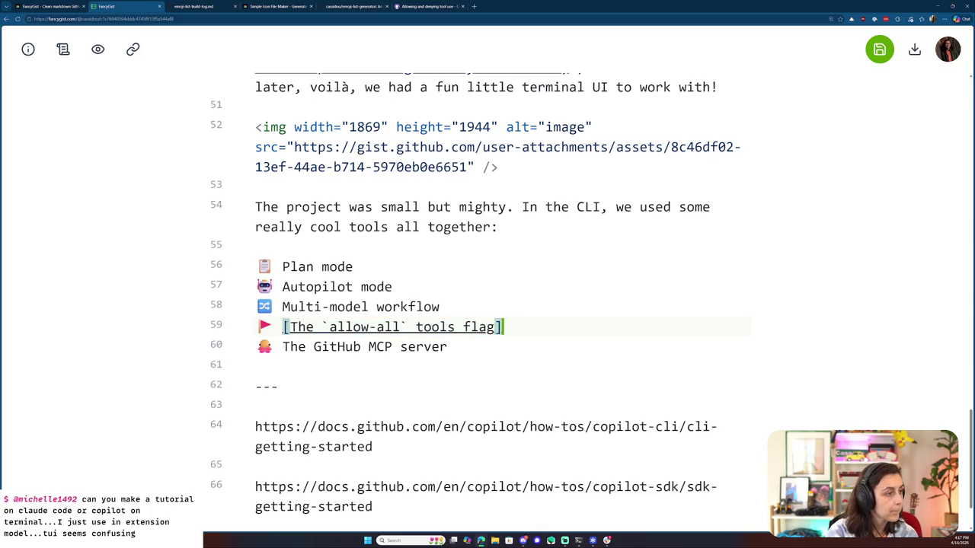
key(Right)
text(()
text(https://docs.github.com/en/copilot/how-tos/copilot-cli/allowing-tools#permissive-options)
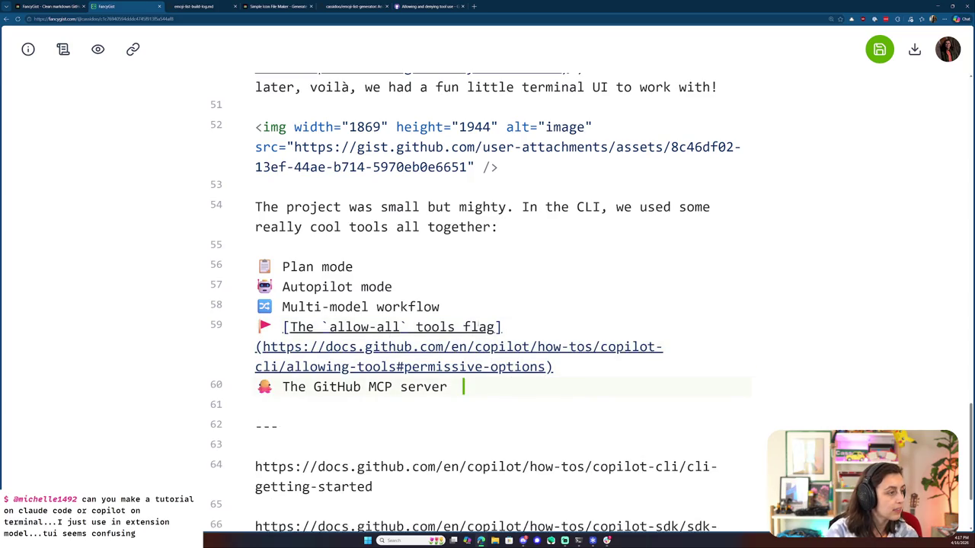
click(431, 6)
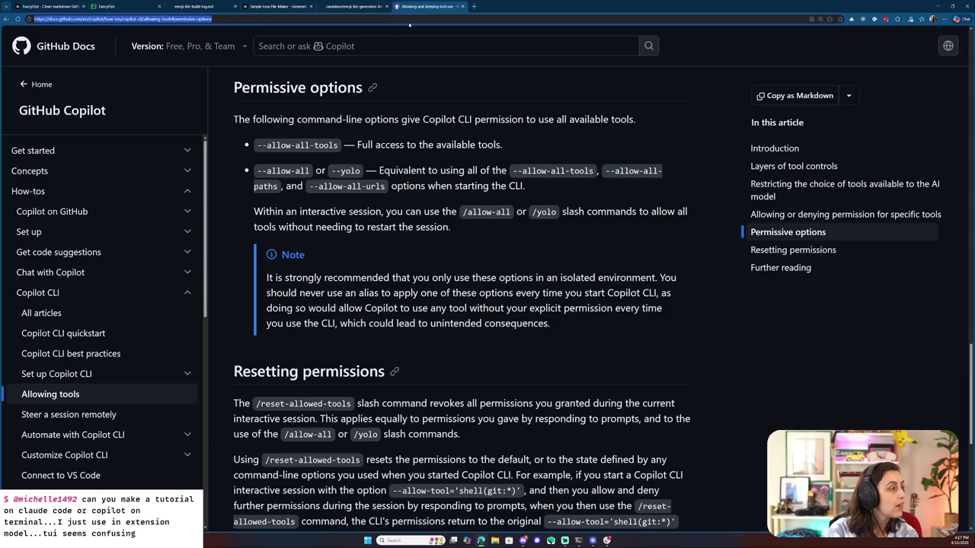
- Open the Add MCP servers article under Customize Copilot CLI in the docs sidebar
scroll(121, 369, down, 1)
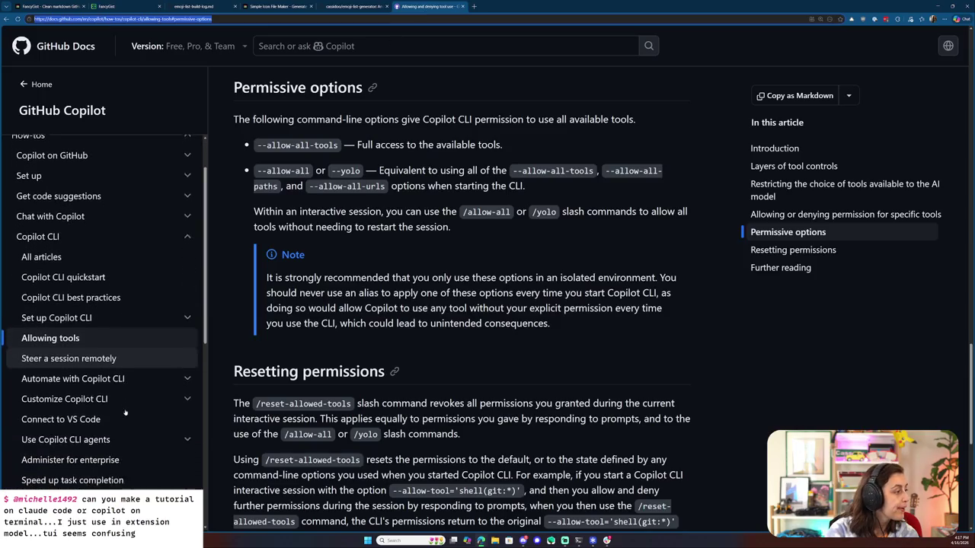
click(127, 371)
scroll(126, 369, down, 1)
click(120, 359)
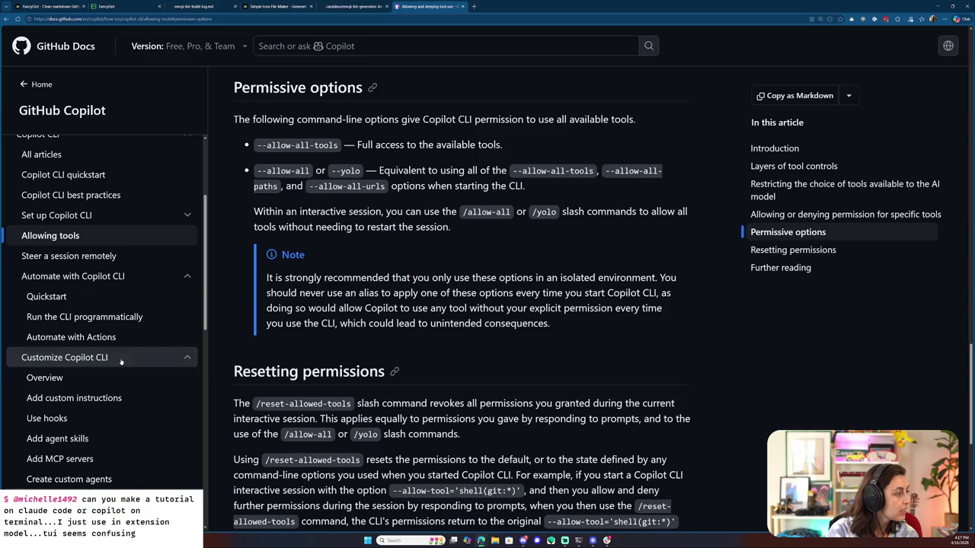
scroll(122, 366, down, 1)
scroll(114, 335, down, 1)
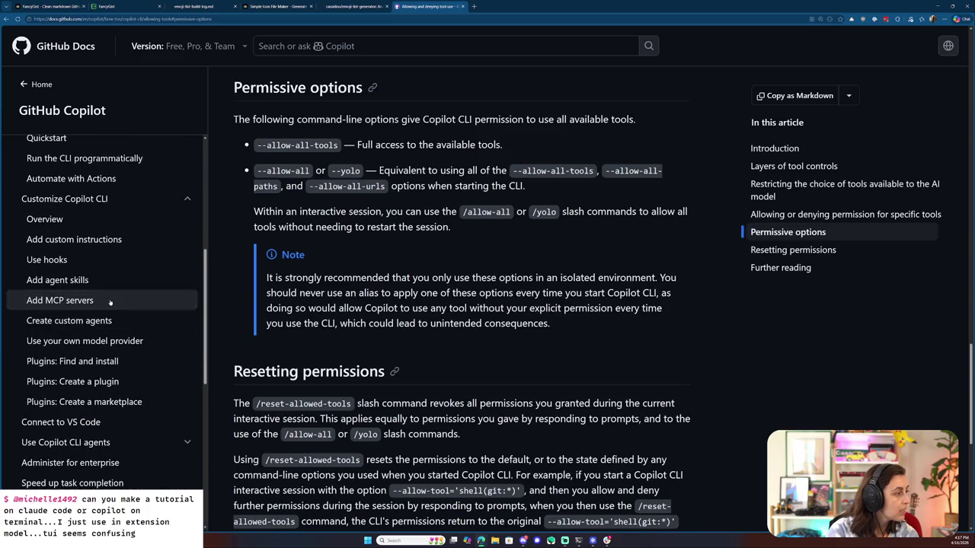
click(110, 303)
- Jump to the Adding an MCP server section and scroll down to the configuration example
scroll(389, 232, down, 2)
scroll(390, 232, down, 1)
scroll(392, 236, up, 2)
click(381, 241)
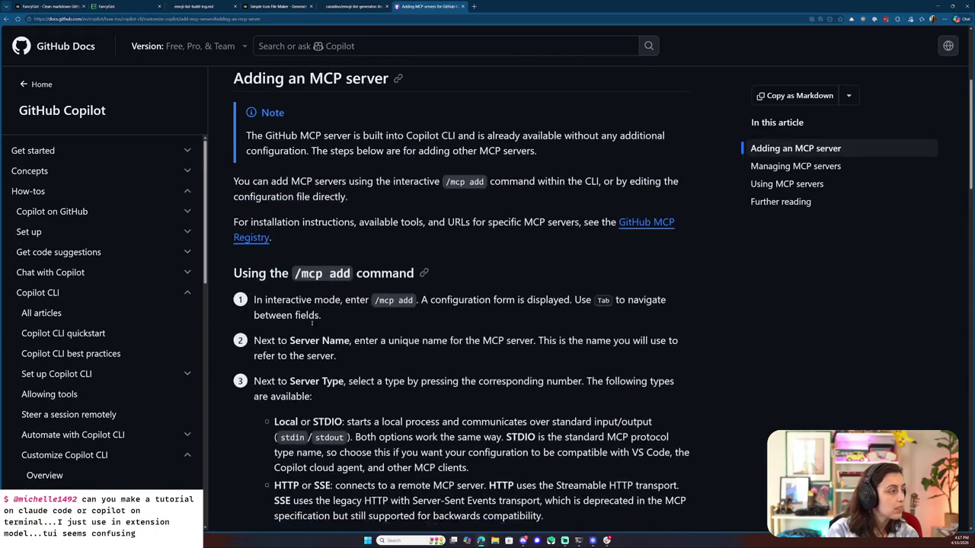
scroll(534, 243, down, 4)
scroll(419, 289, down, 5)
scroll(312, 328, down, 3)
scroll(311, 328, down, 2)
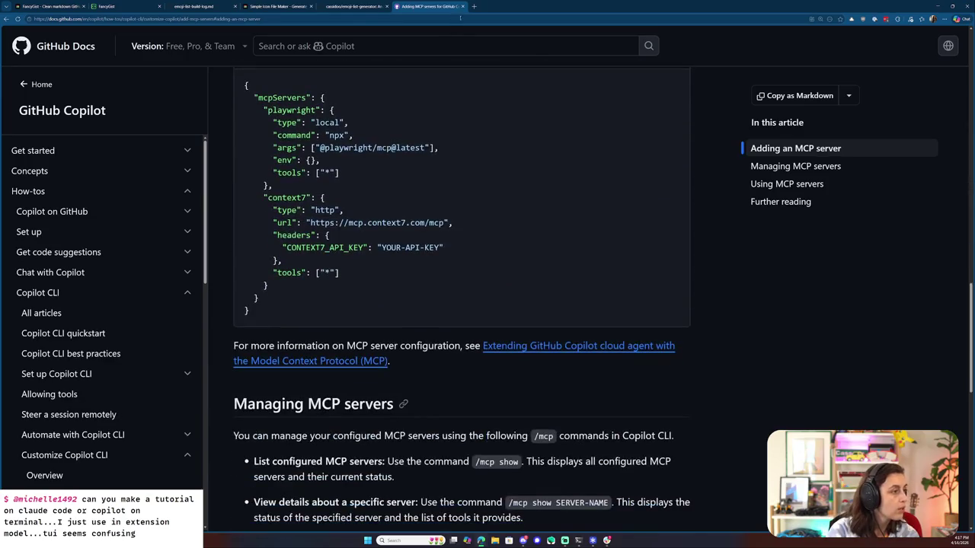
key(ctrl+t)
- Search Google for 'github mcp server', open the github-mcp-server repository, and select its URL
text(github m)
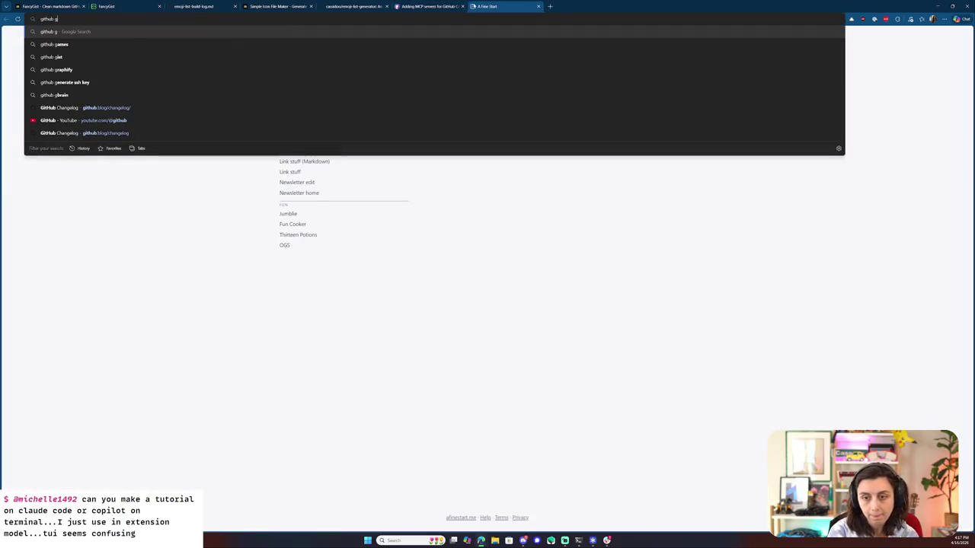
text(cp)
key(BackSpace)
key(BackSpace)
key(BackSpace)
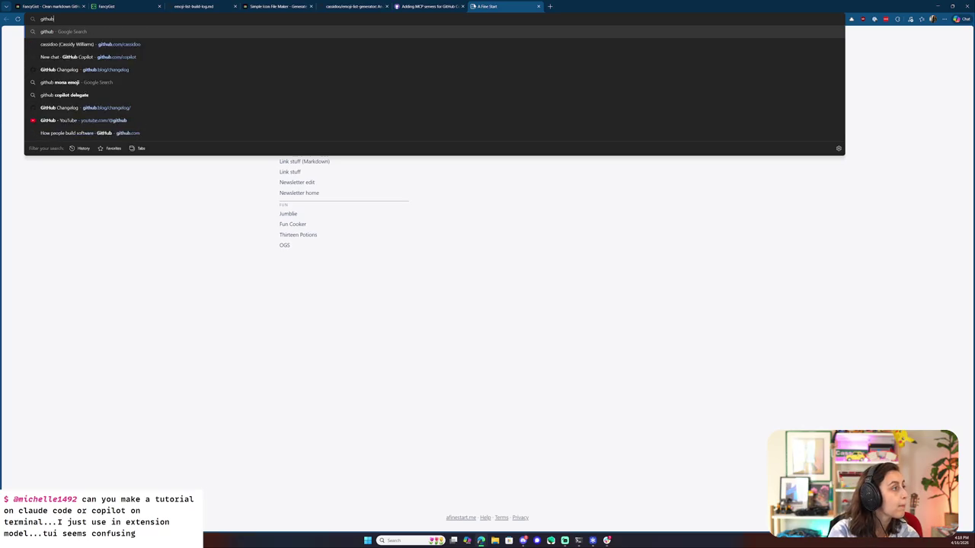
text(mcp server)
key(Return)
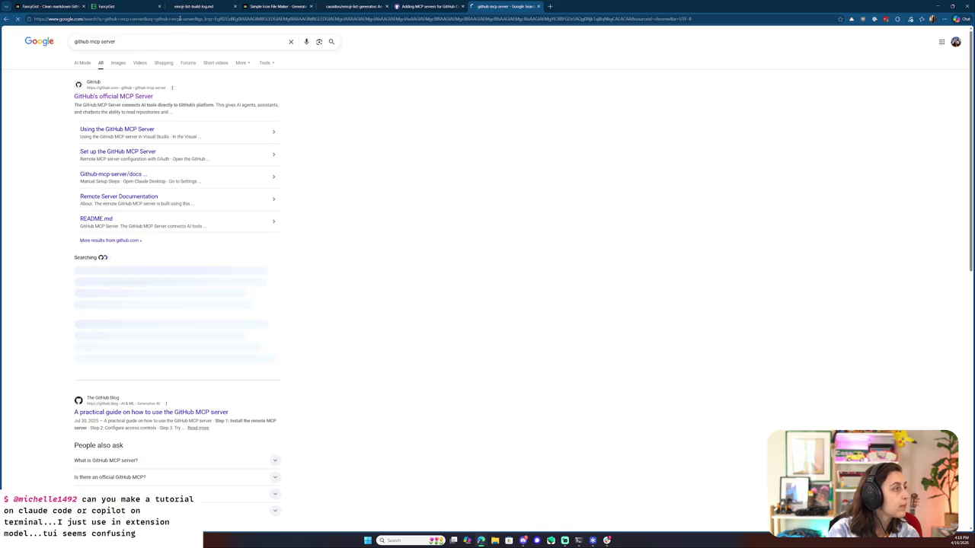
click(140, 96)
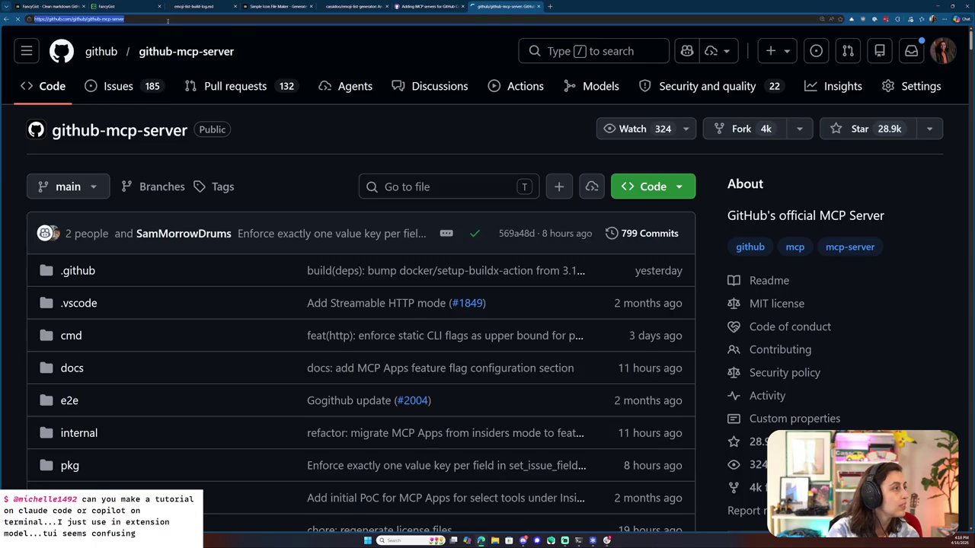
click(136, 6)
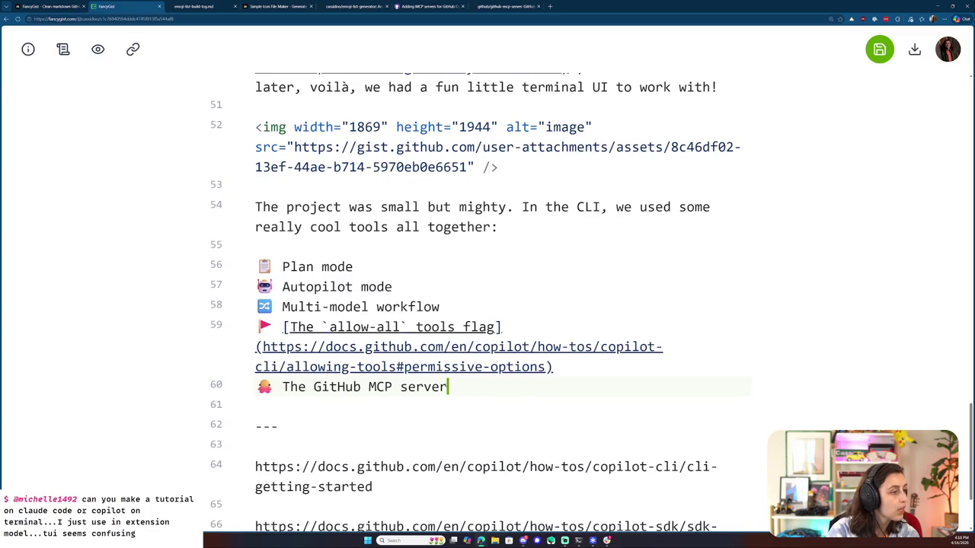
- Wrap 'GitHub MCP server' on line 60 as a markdown link to the github-mcp-server repository
key(ctrl+shift+Left)
key(ctrl+shift+Left)
key(ctrl+shift+Left)
text([)
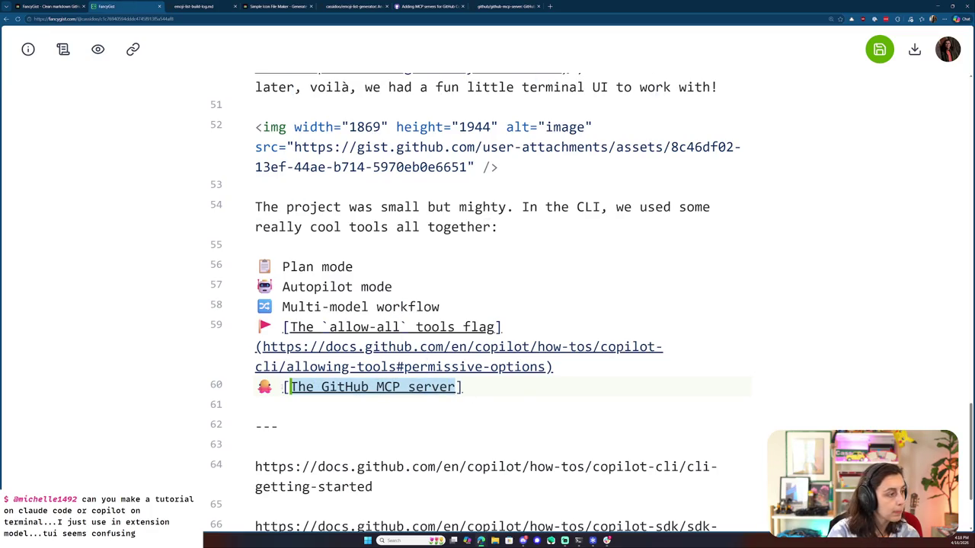
key(ctrl+z)
key(Right)
key(shift+Left)
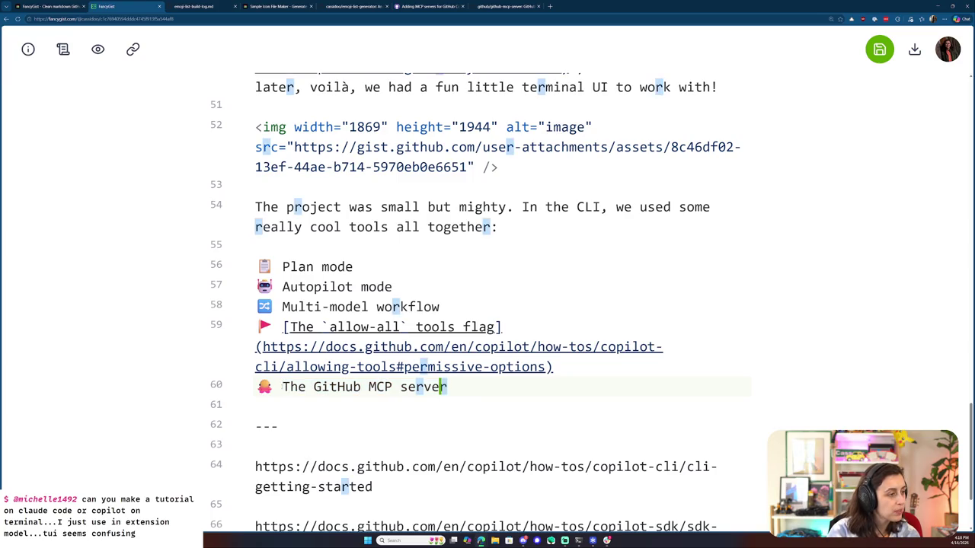
key(shift+Left)
key(shift+Left)
key(shift+Left)
key(shift+Left)
key(shift+Left)
key(shift+Left)
key(shift+Right)
text([)
key(Right)
text(()
text(https://github.com/github/github-mcp-server)
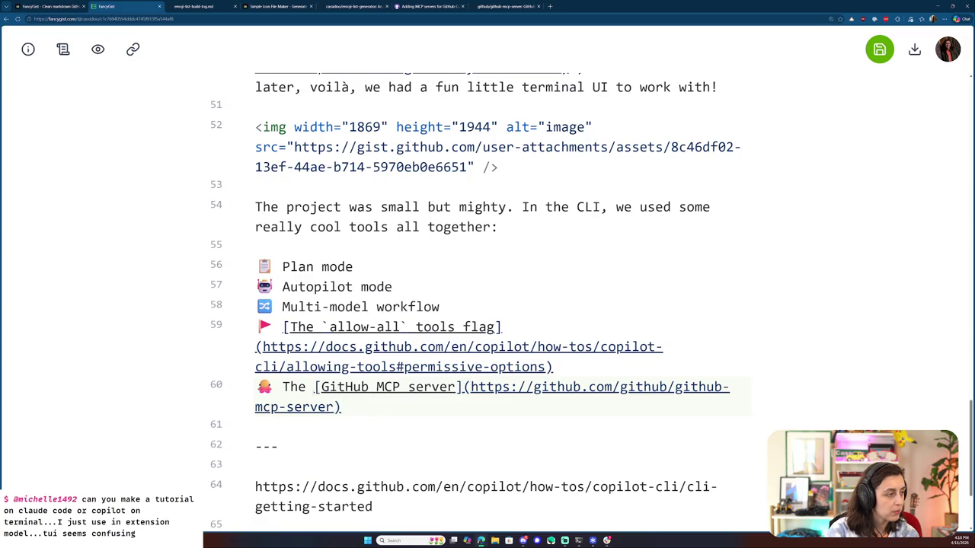
click(320, 387)
click(394, 287)
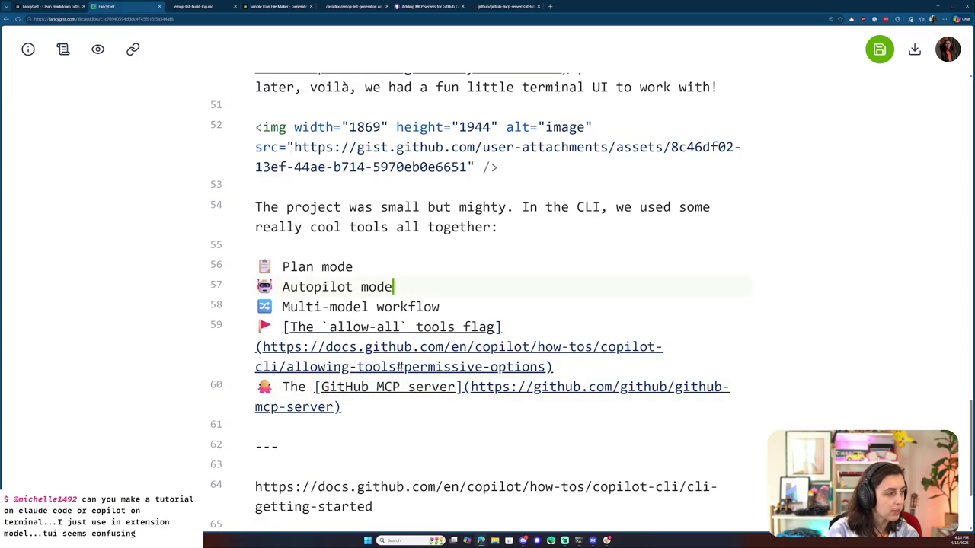
click(509, 6)
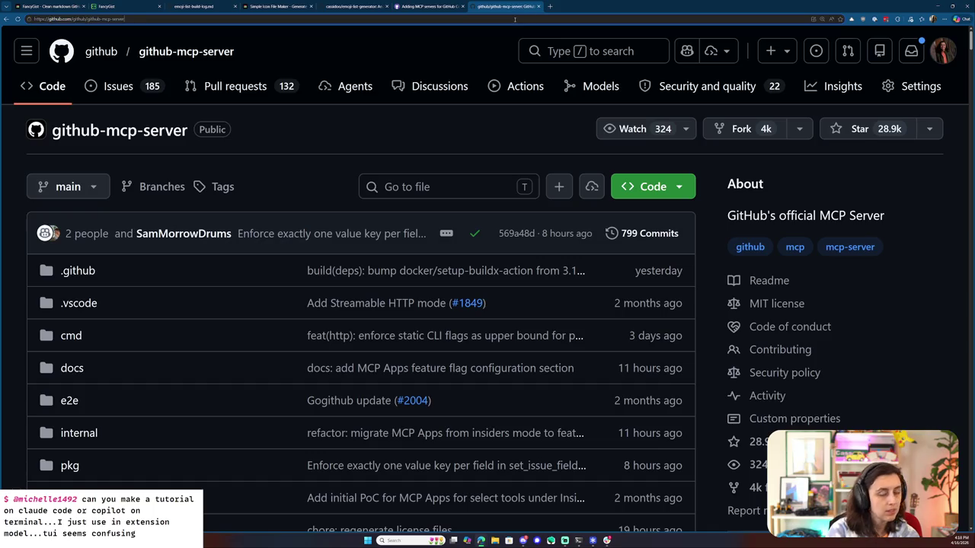
- Search 'multi model github copilot', open Supported AI models in GitHub Copilot, and copy its URL
click(514, 19)
text(multi model )
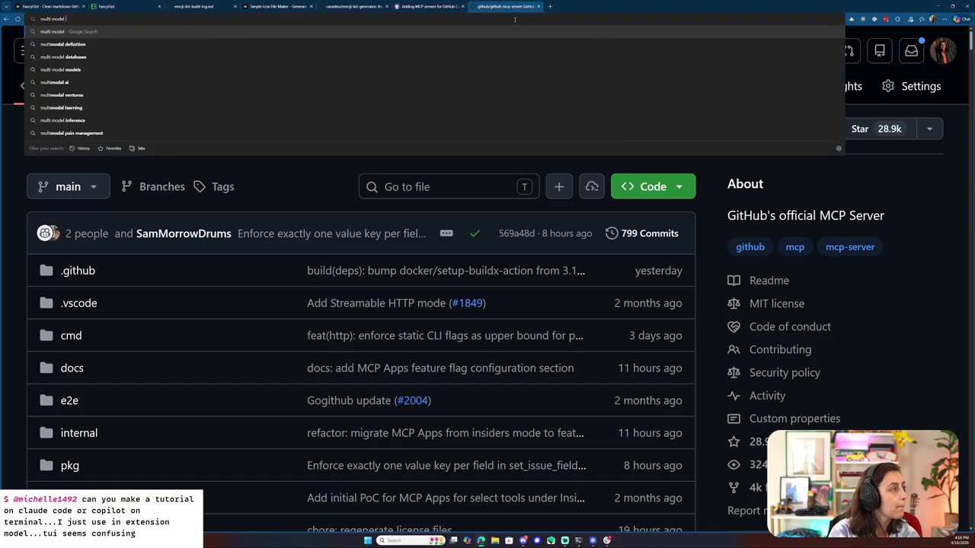
text(github copilot)
key(Return)
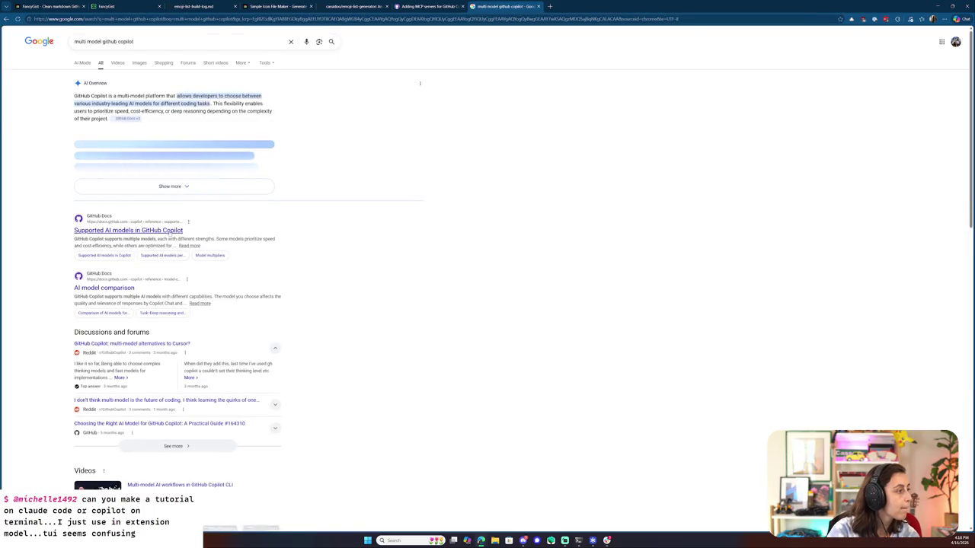
click(169, 230)
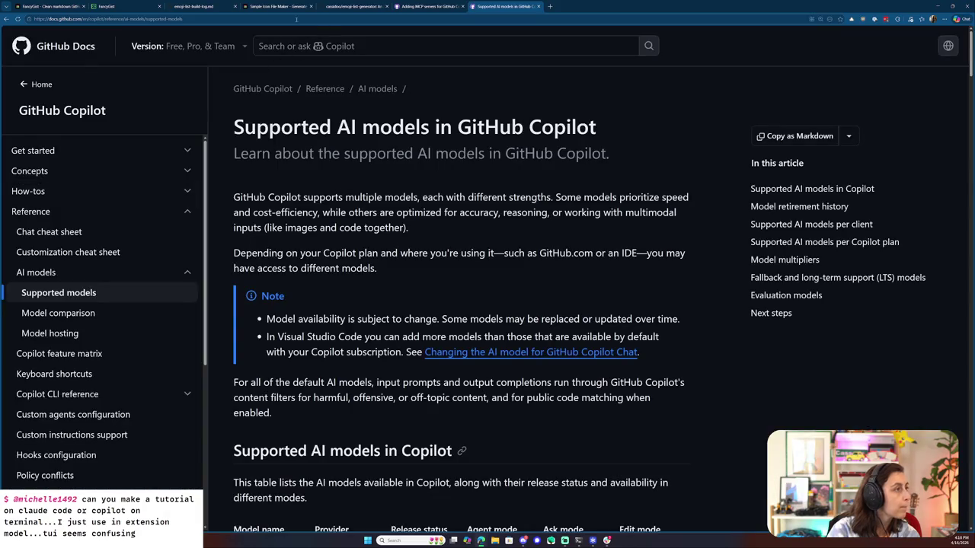
click(186, 20)
- Make Multi-model on line 58 a markdown link to the Supported AI models page
click(132, 9)
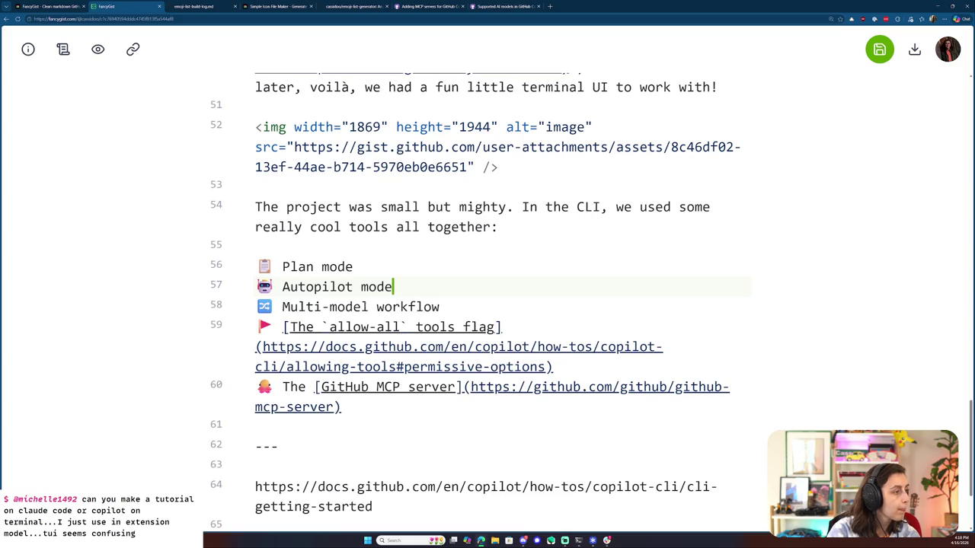
key(ctrl+shift+Left)
key(ctrl+shift+Left)
key(ctrl+shift+Left)
text([)
key(Right)
key(Right)
text(()
text(https://docs.github.com/en/copilot/reference/ai-models/supported-models)
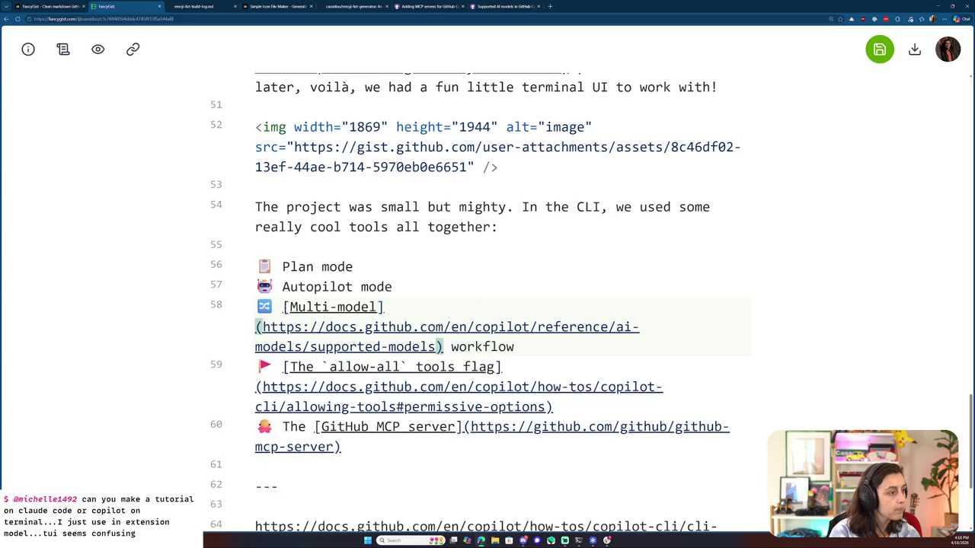
click(454, 4)
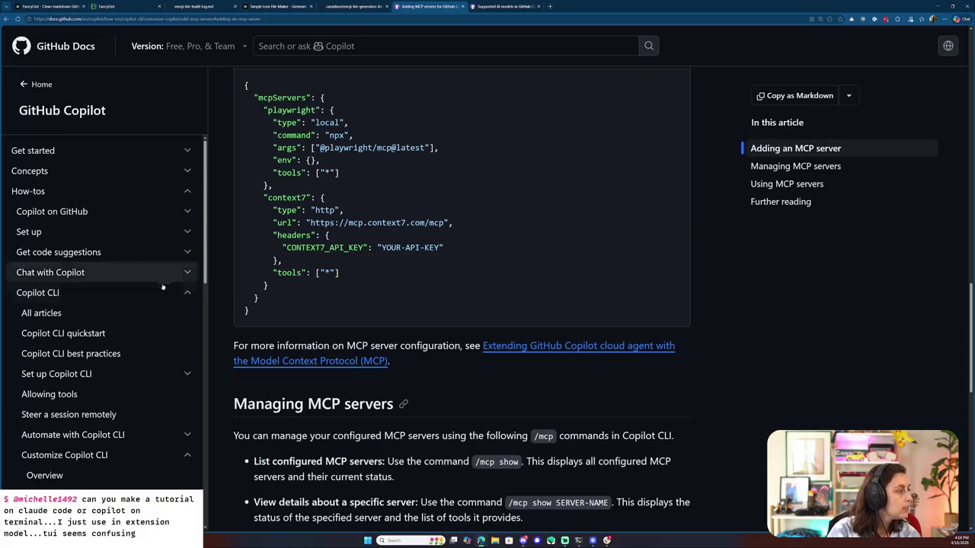
- Browse all Copilot CLI articles filtered to Build with Copilot CLI, moving to the second page
click(124, 319)
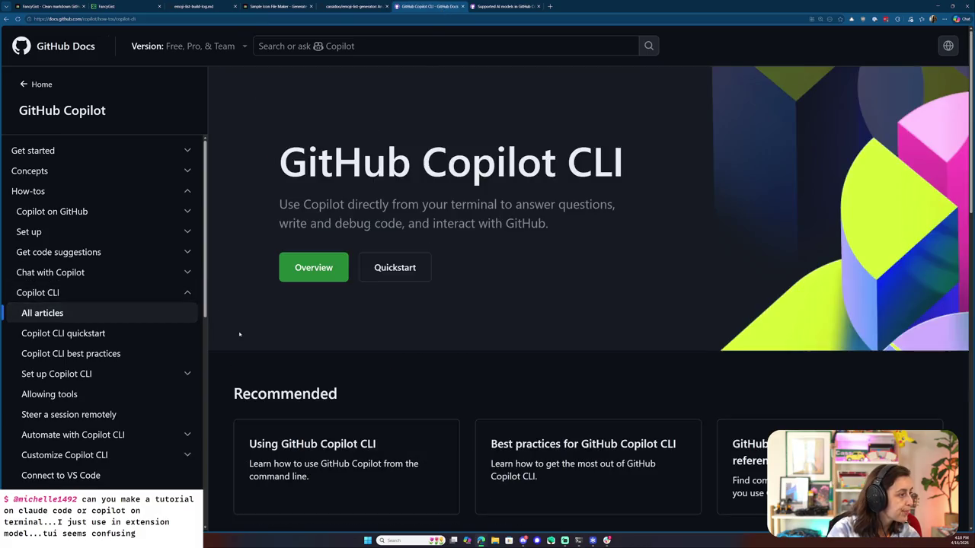
scroll(719, 275, down, 3)
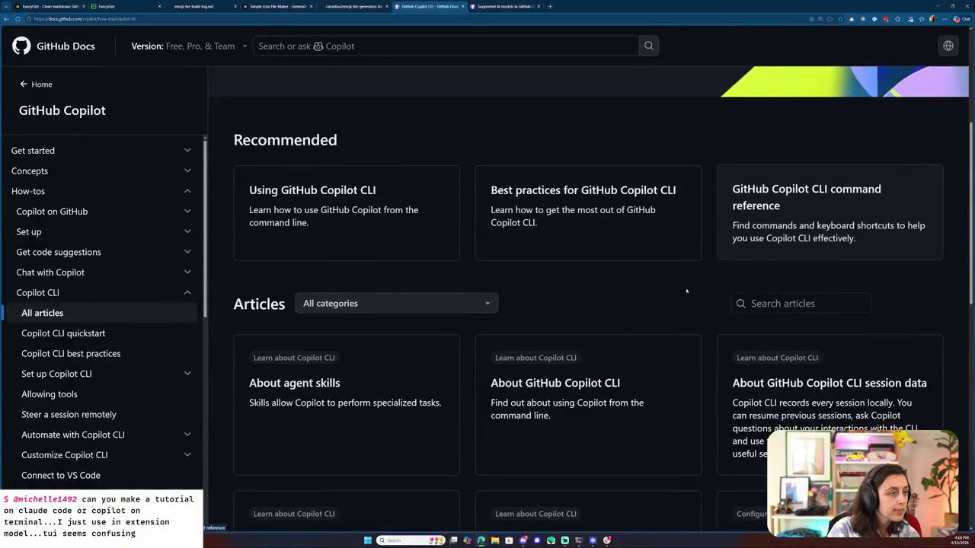
scroll(718, 418, down, 2)
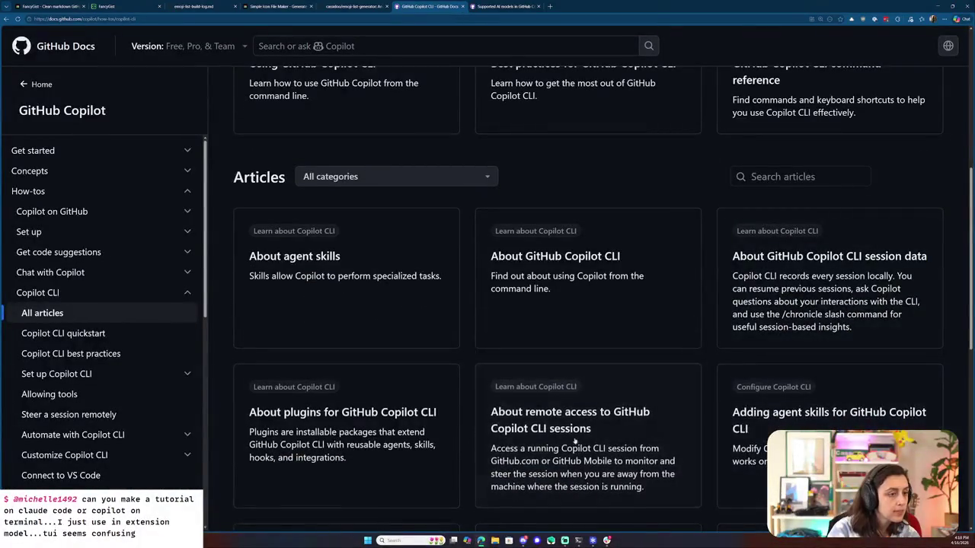
scroll(718, 419, down, 3)
scroll(612, 422, down, 1)
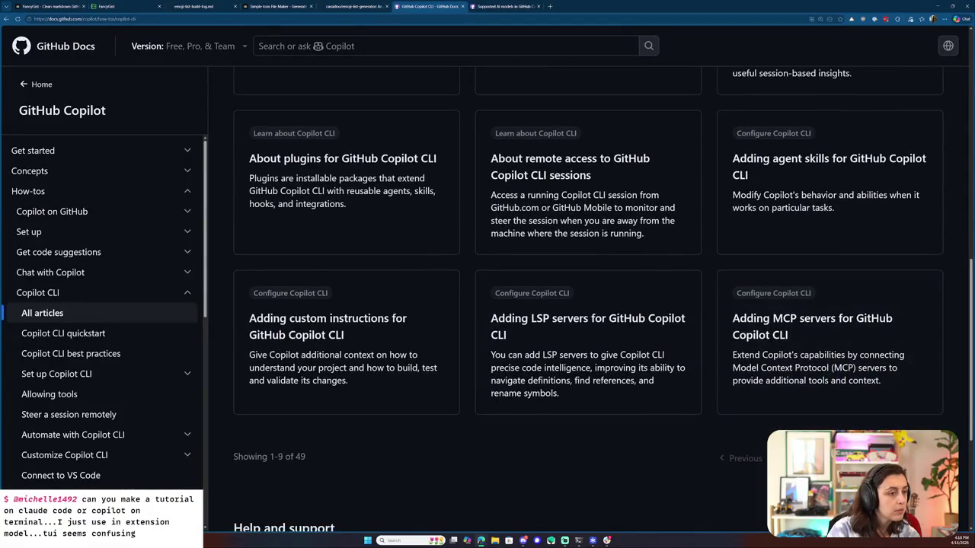
scroll(613, 421, down, 3)
scroll(615, 422, up, 6)
scroll(615, 421, up, 3)
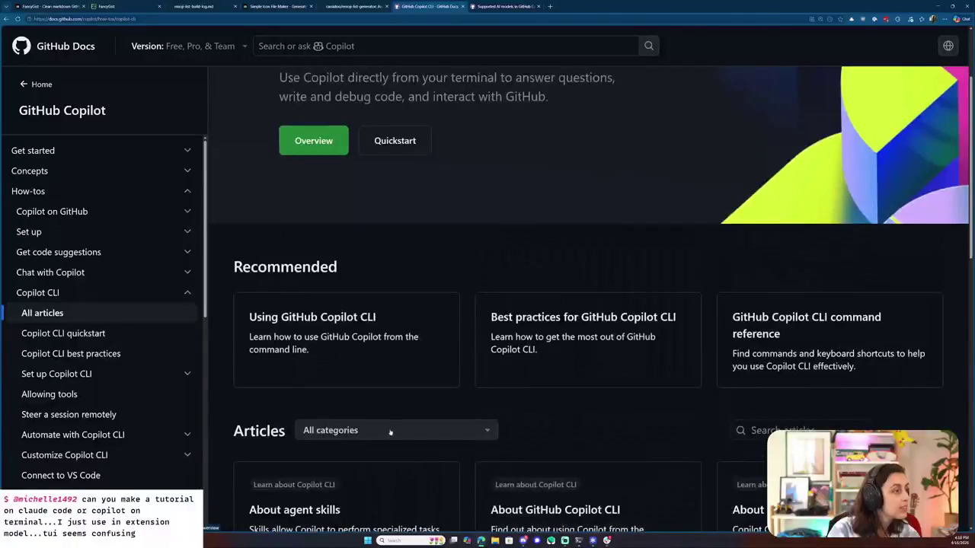
click(437, 431)
scroll(457, 400, down, 2)
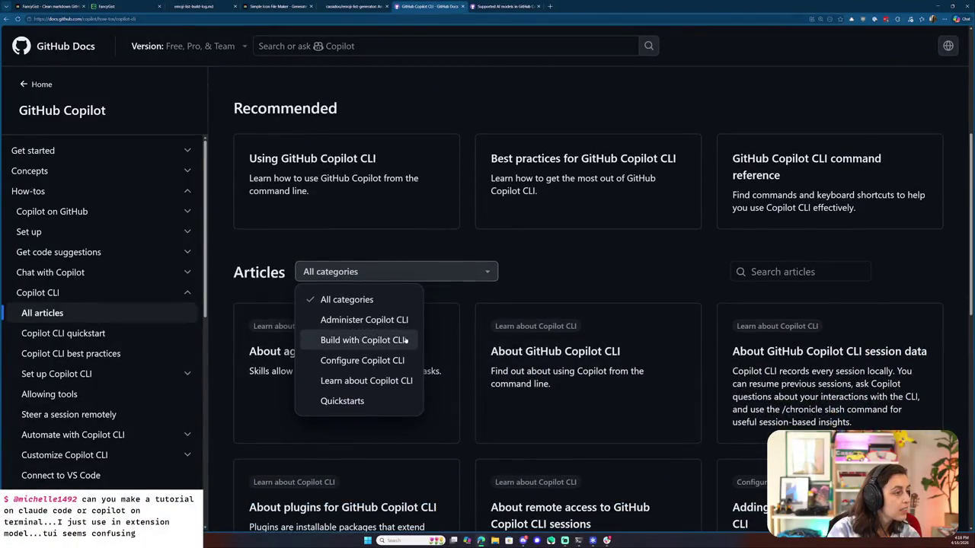
click(406, 341)
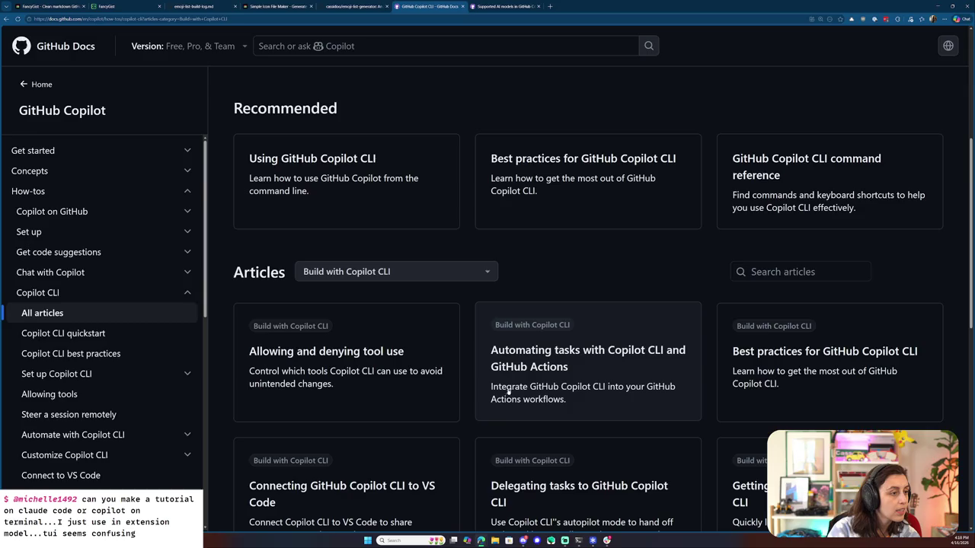
scroll(732, 381, down, 1)
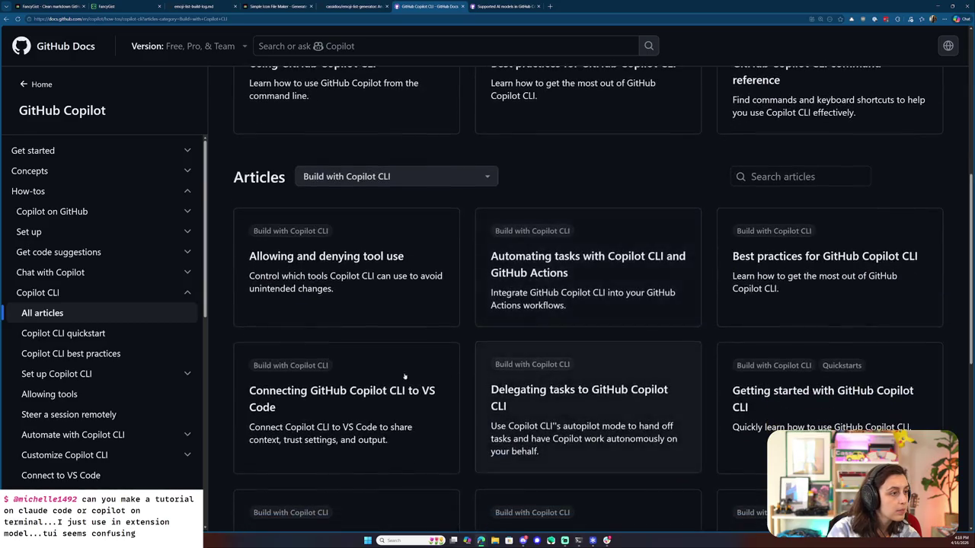
scroll(443, 394, down, 1)
scroll(566, 324, down, 1)
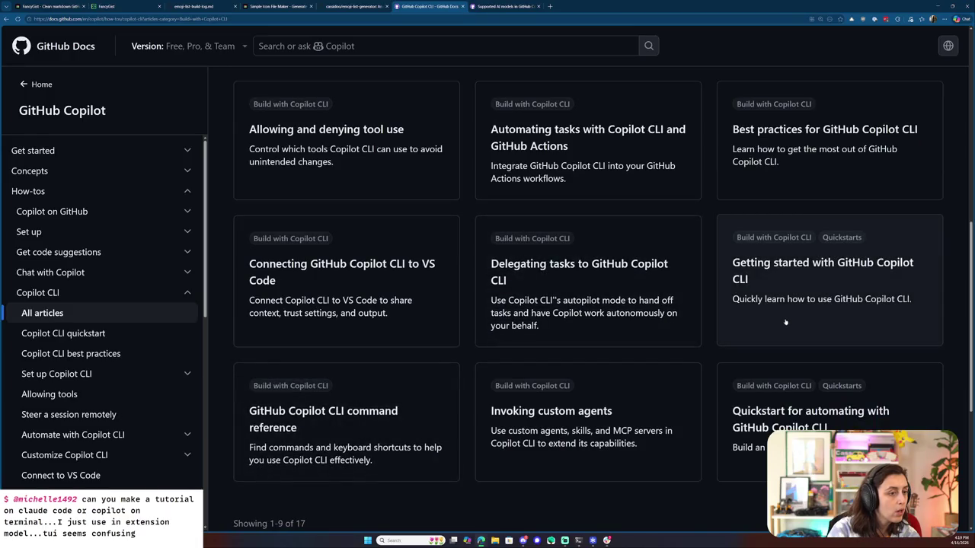
click(899, 524)
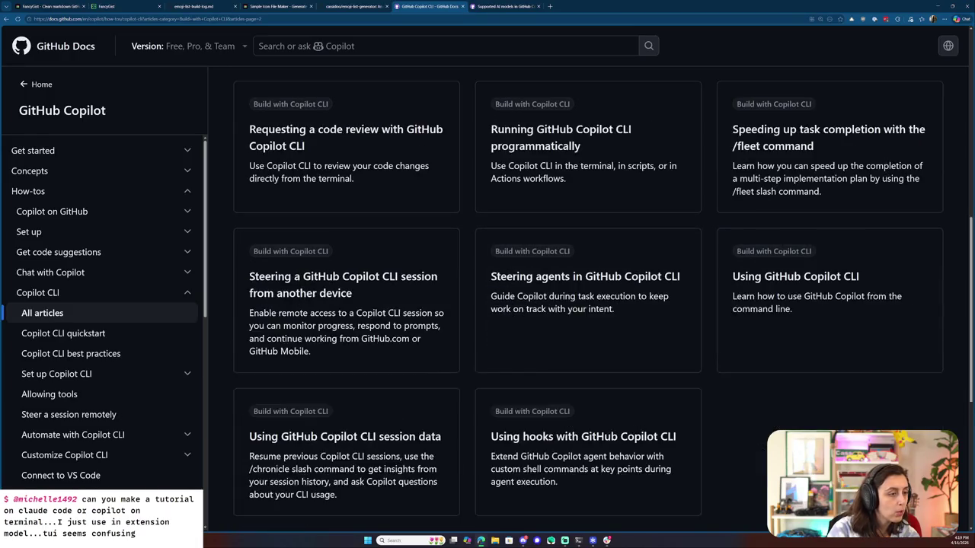
- Open the Using GitHub Copilot CLI article
scroll(452, 280, down, 1)
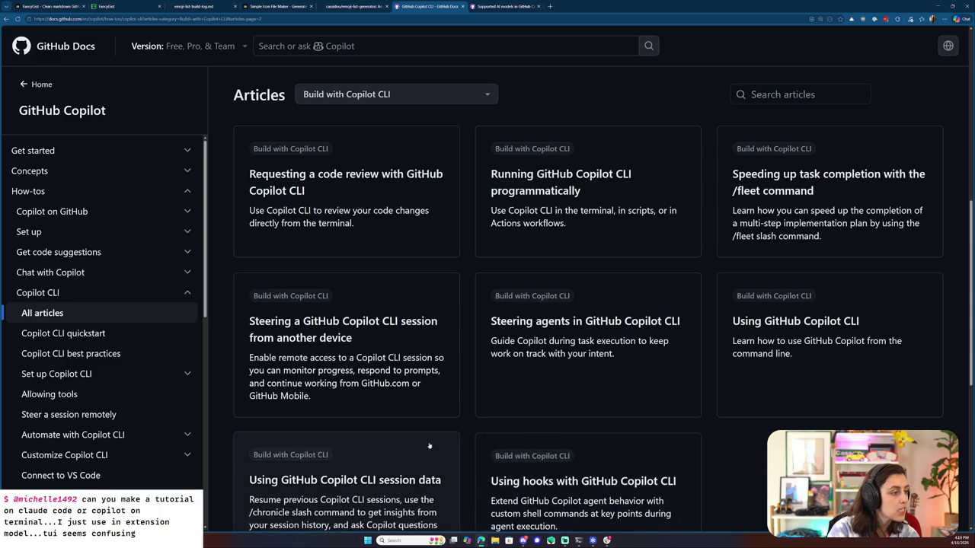
scroll(430, 450, up, 3)
scroll(428, 427, up, 3)
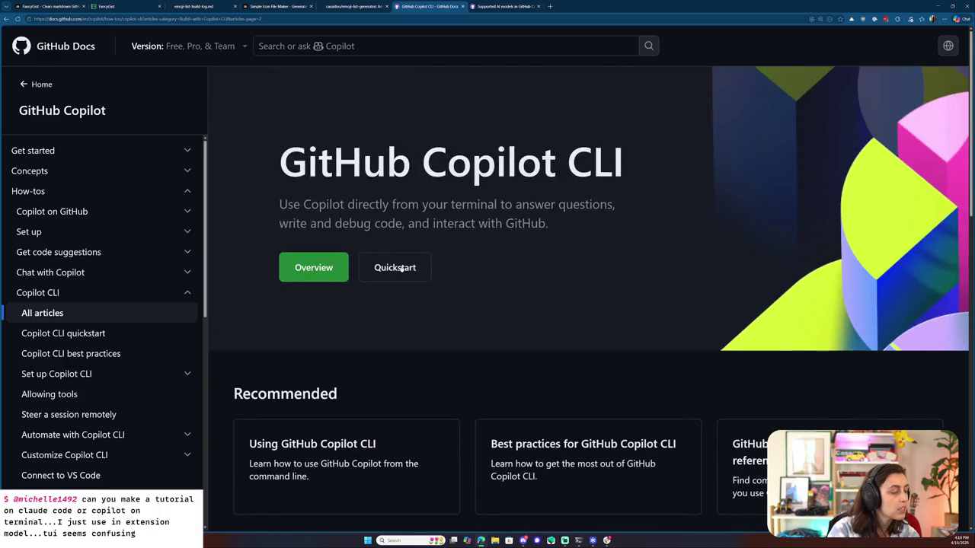
click(312, 440)
scroll(313, 441, down, 5)
scroll(312, 441, down, 5)
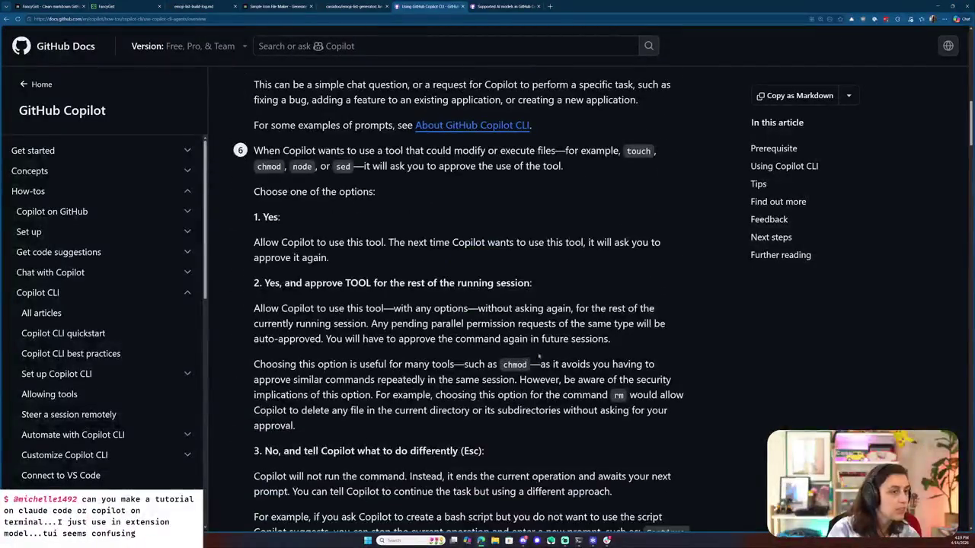
- Copy the Use plan mode tip paragraph, then enter 'github copilot plan mode' in a new tab
click(762, 184)
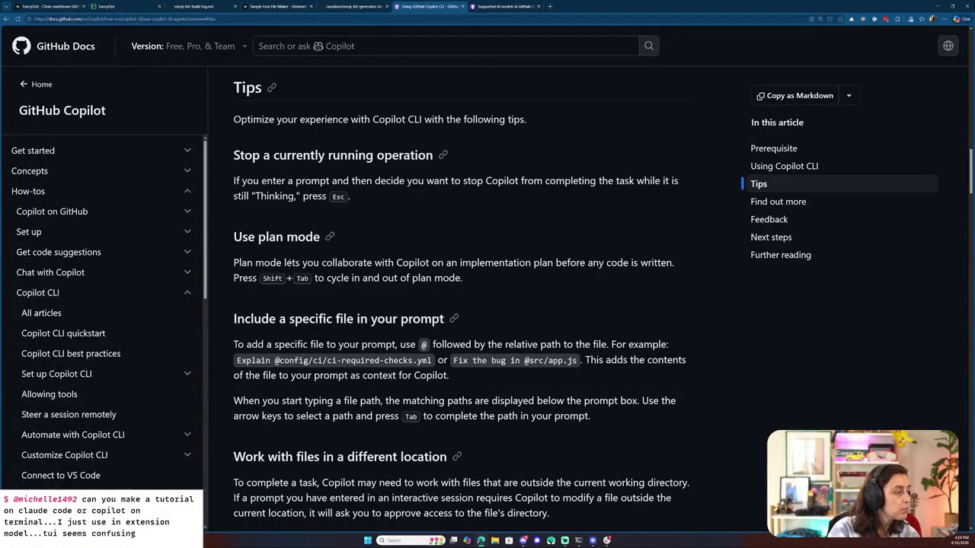
click(319, 237)
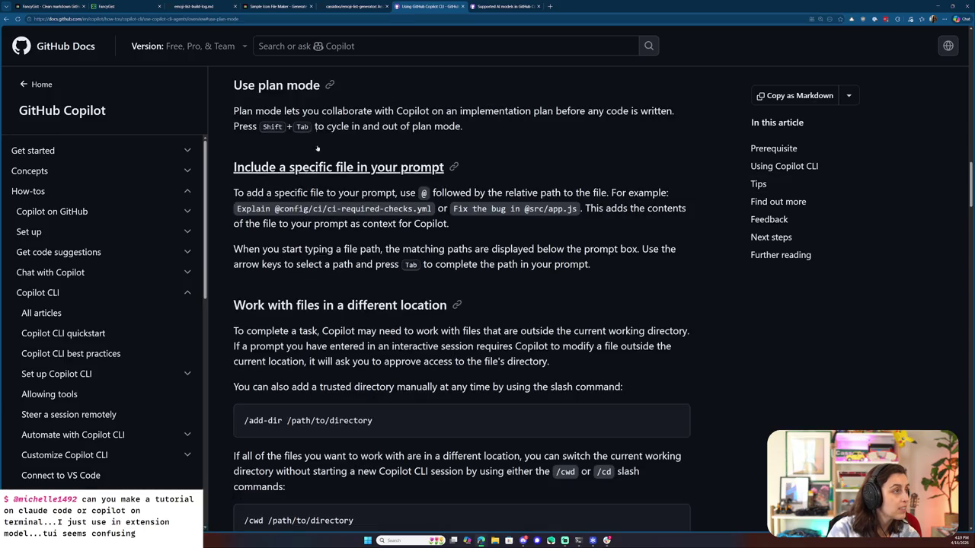
drag(238, 111, 461, 126)
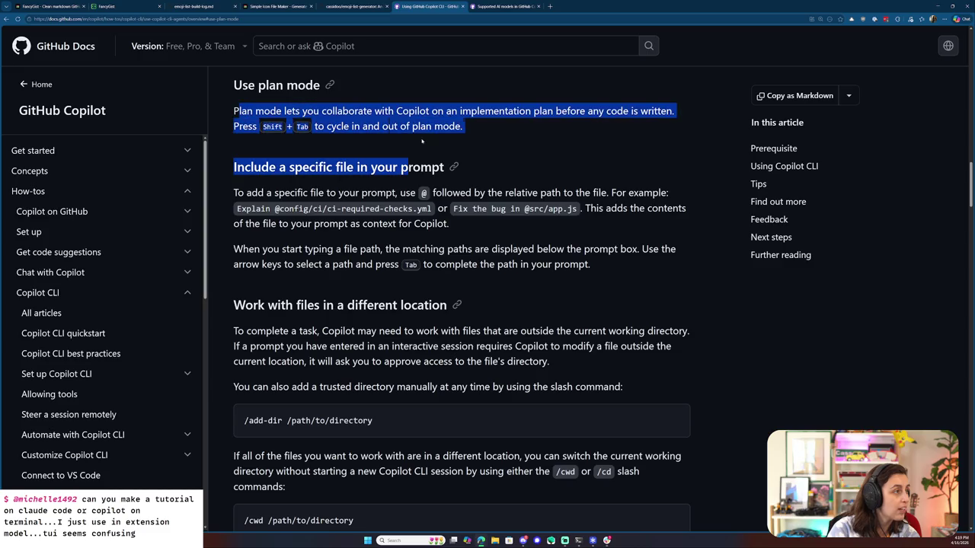
click(466, 137)
scroll(466, 139, up, 1)
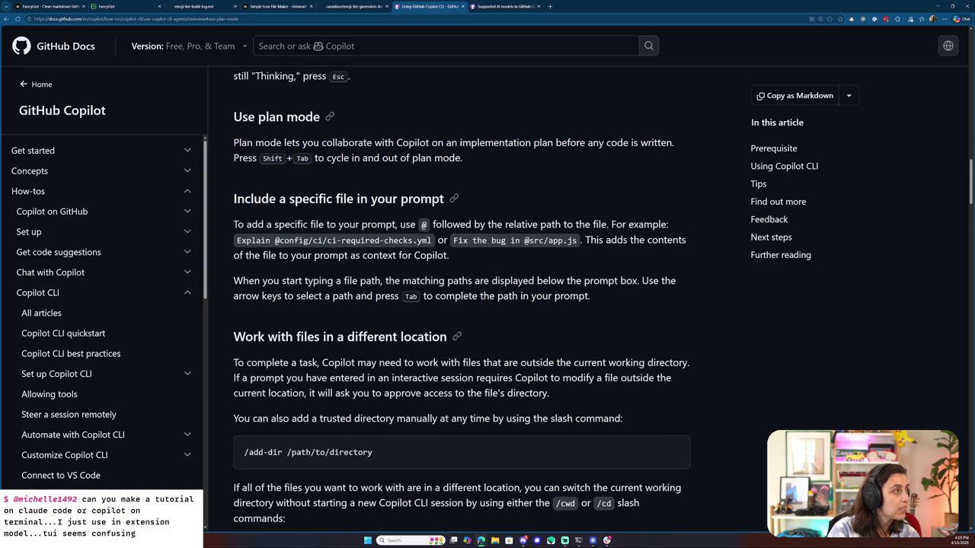
click(549, 6)
text(gith)
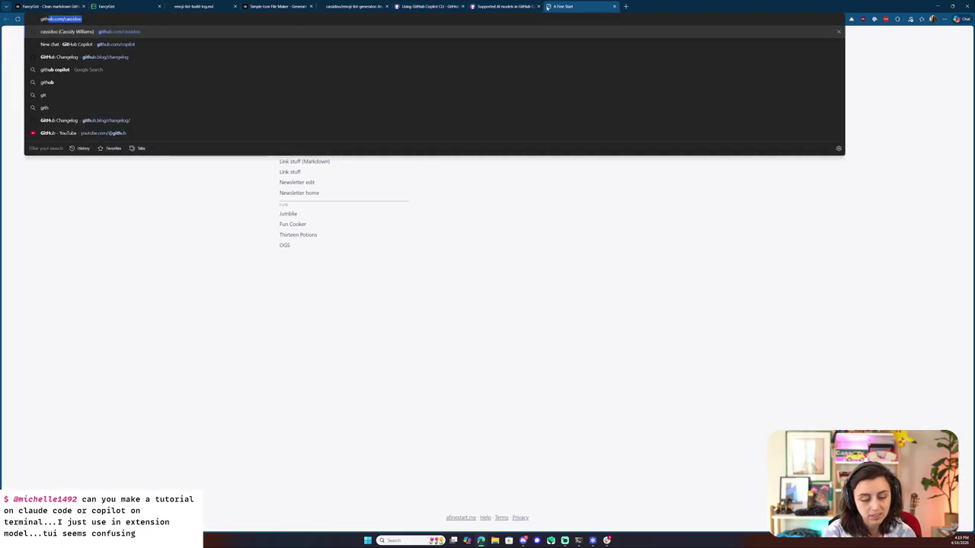
text(ub copilot plan mode)
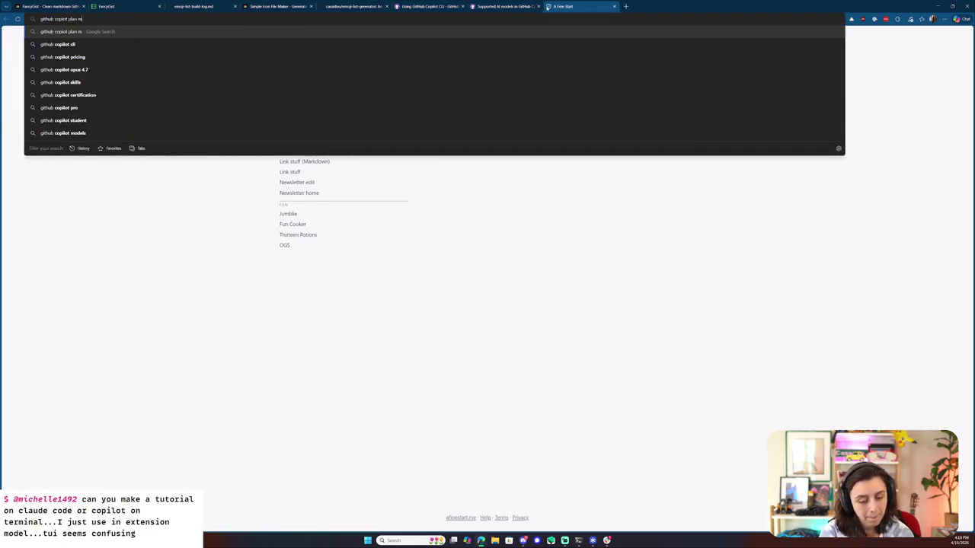
- Search 'github copilot plan mode' and open the Best practices docs at 'Plan before you code'
key(Return)
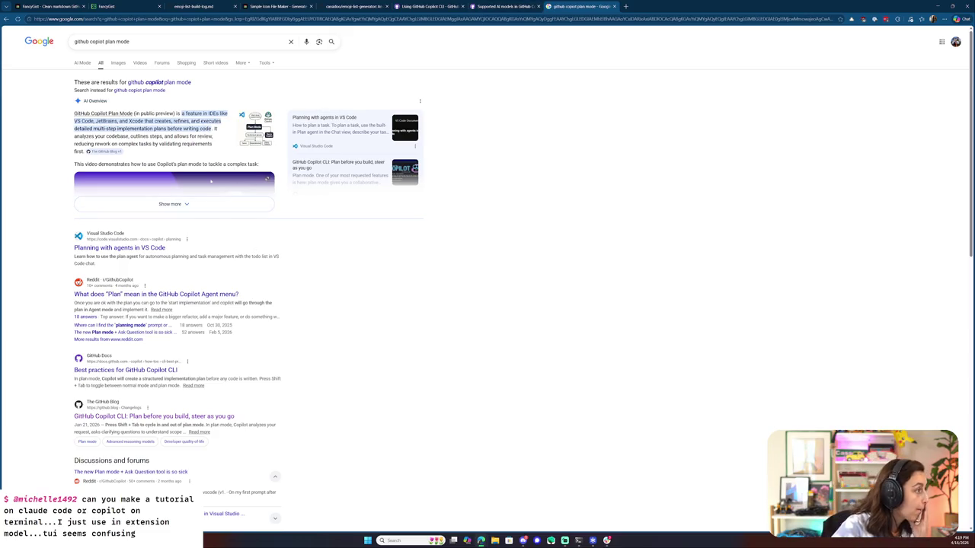
click(166, 371)
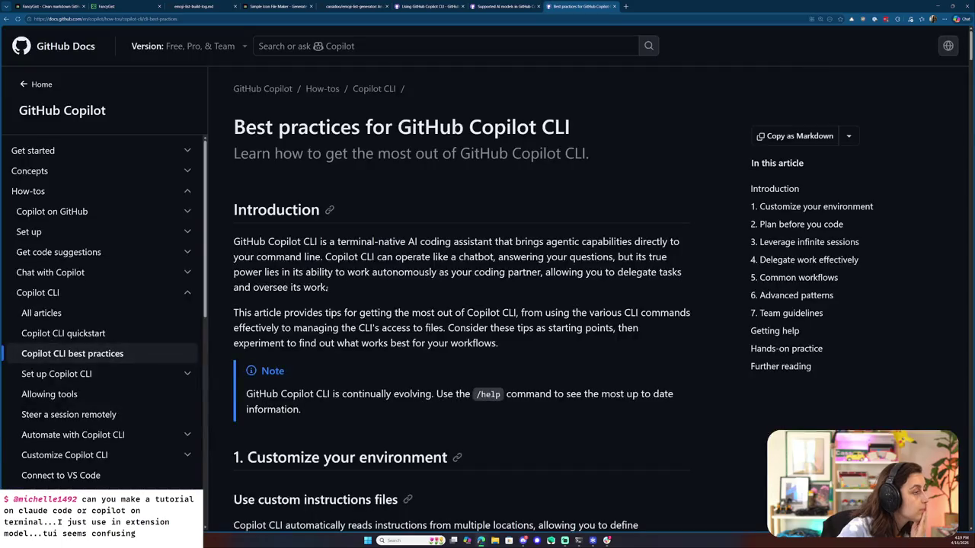
scroll(407, 228, down, 1)
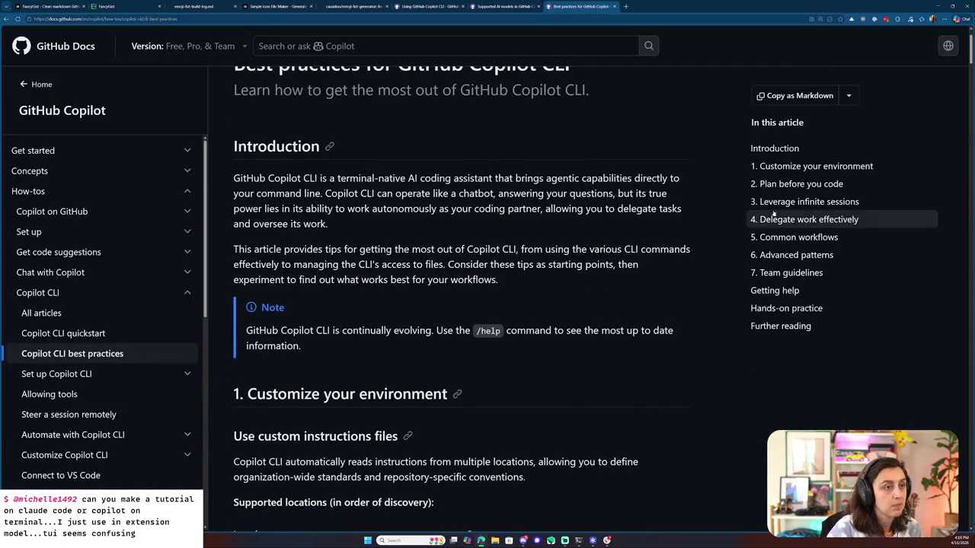
click(794, 185)
scroll(280, 133, down, 1)
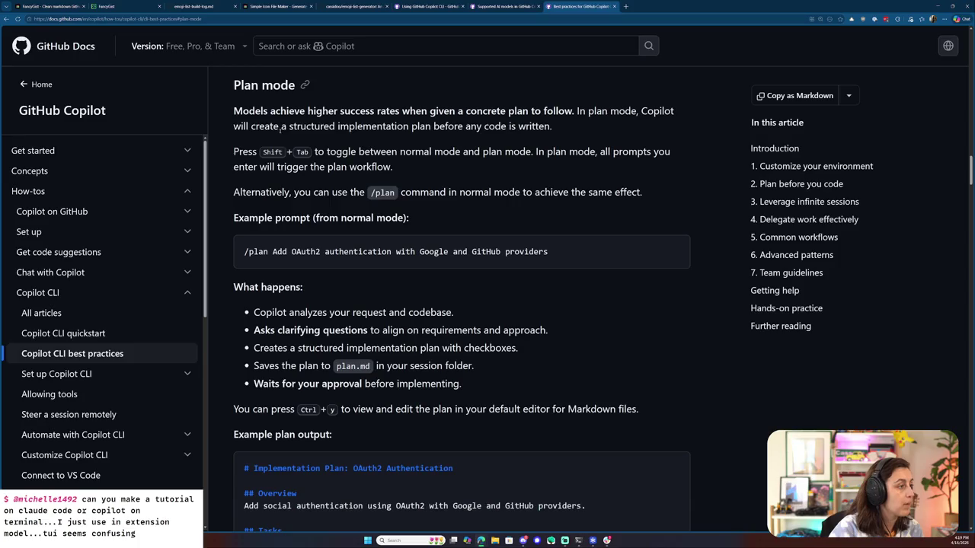
- Copy the plan mode section address and select 'Plan mode' on line 56 of the post
click(328, 19)
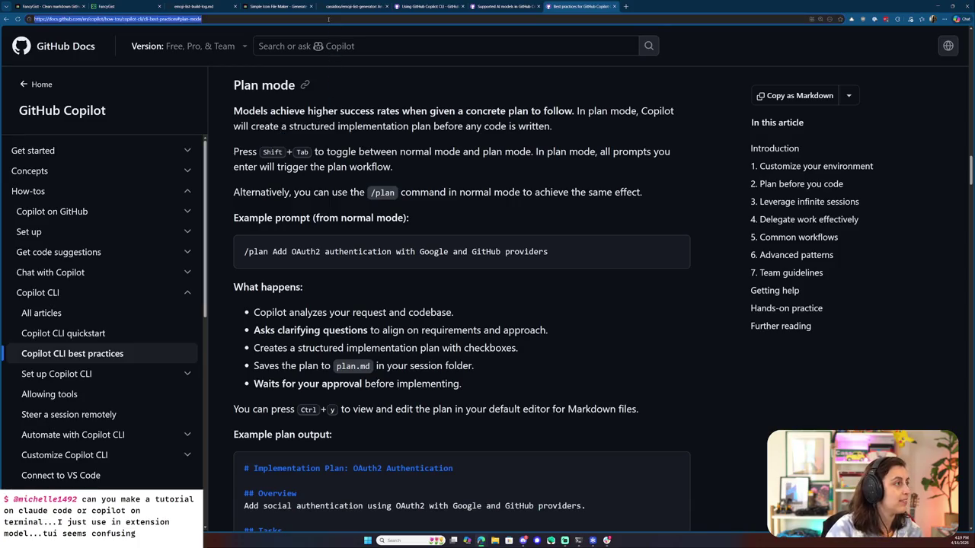
click(126, 6)
double_click(299, 267)
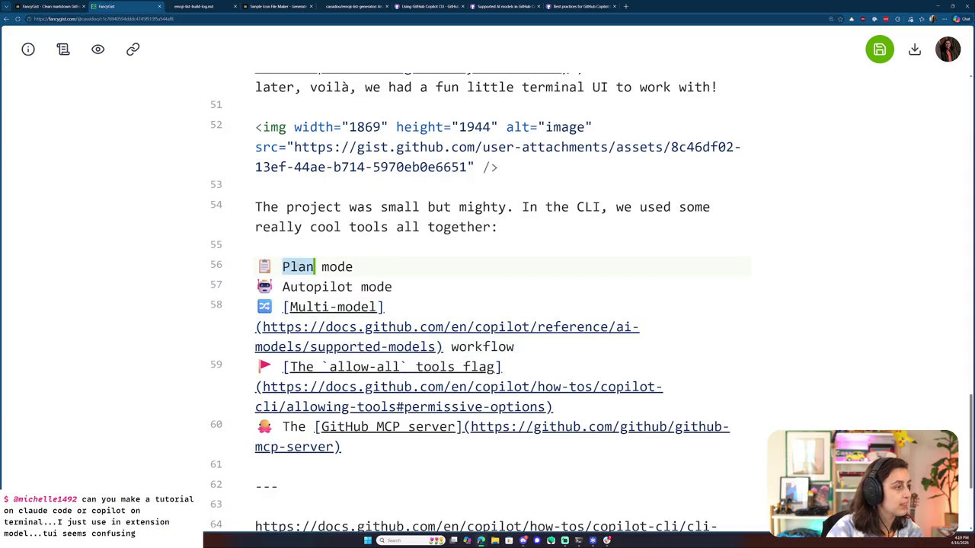
- Make the Plan mode bullet on line 56 a markdown link to the cli-best-practices#plan-mode docs
drag(353, 267, 283, 267)
text([)
key(End)
text(()
text(https://docs.github.com/en/copilot/how-tos/copilot-cli/cli-best-practices#plan-mode)
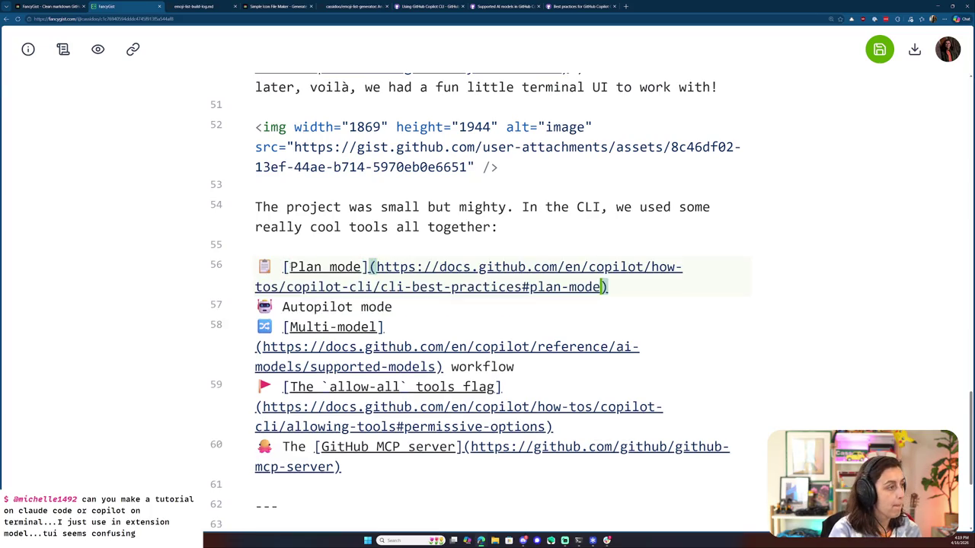
key(Right)
key(Left)
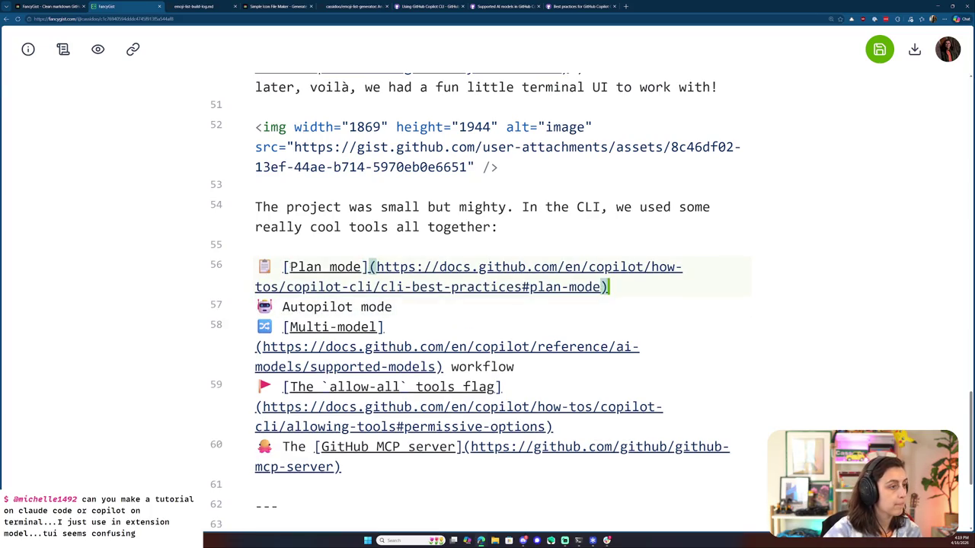
click(592, 6)
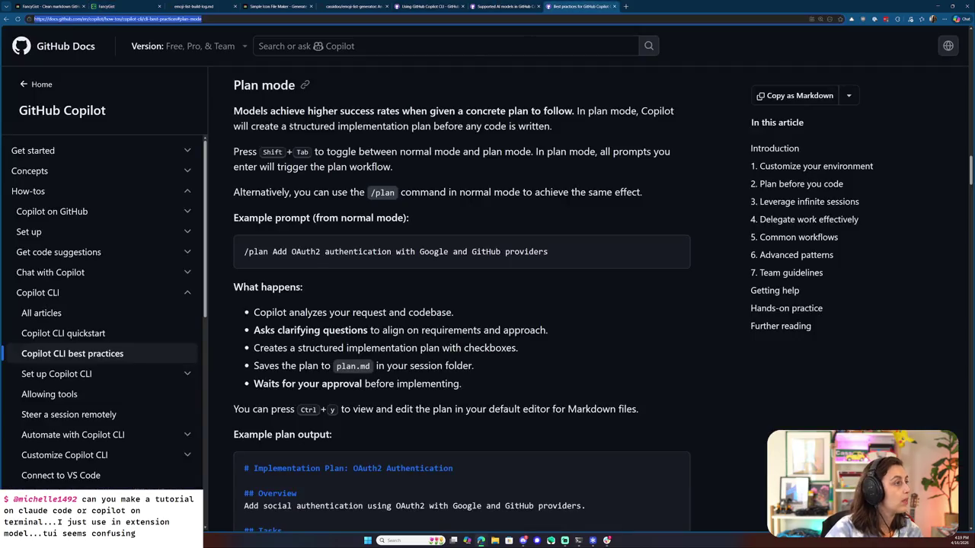
- Search GitHub Docs for 'autopilot' and open the article on Copilot CLI working autonomously
click(798, 238)
click(773, 184)
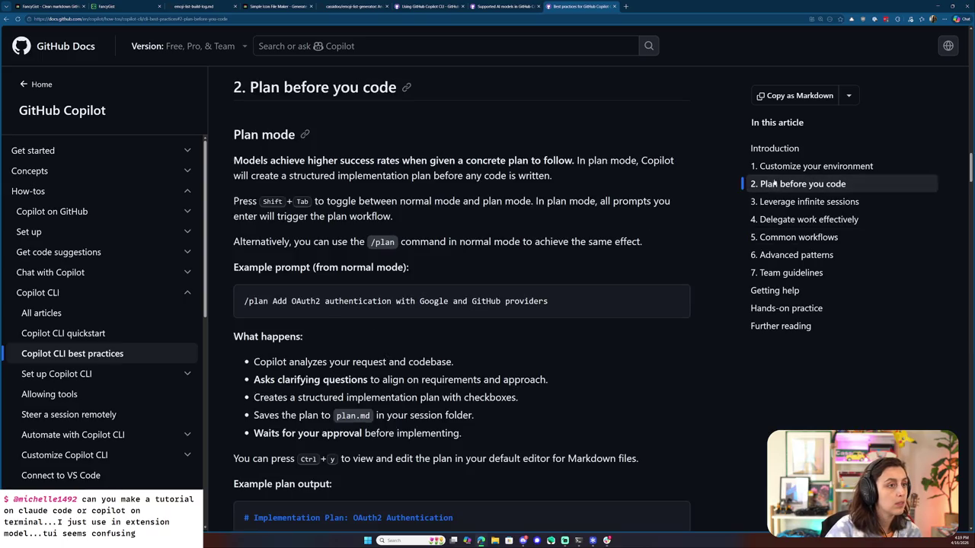
click(778, 203)
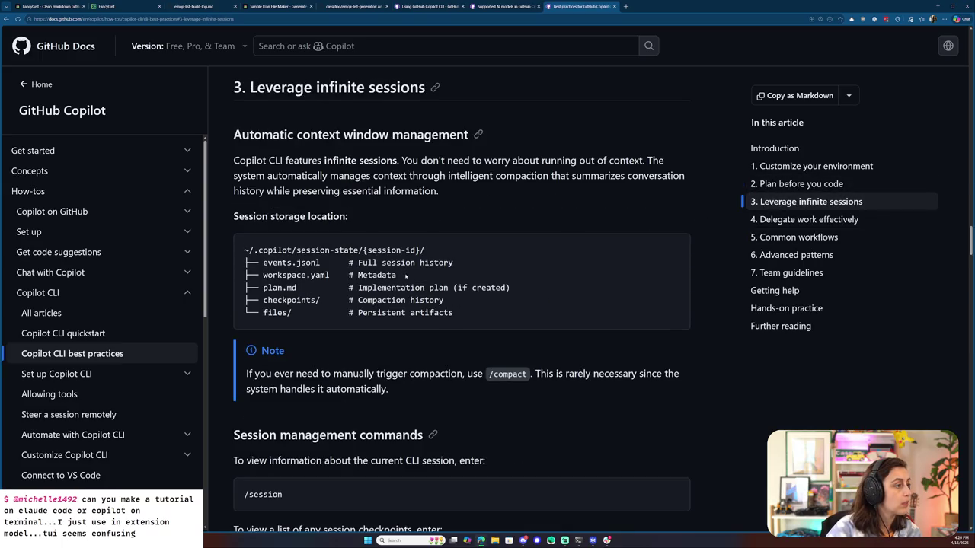
click(348, 46)
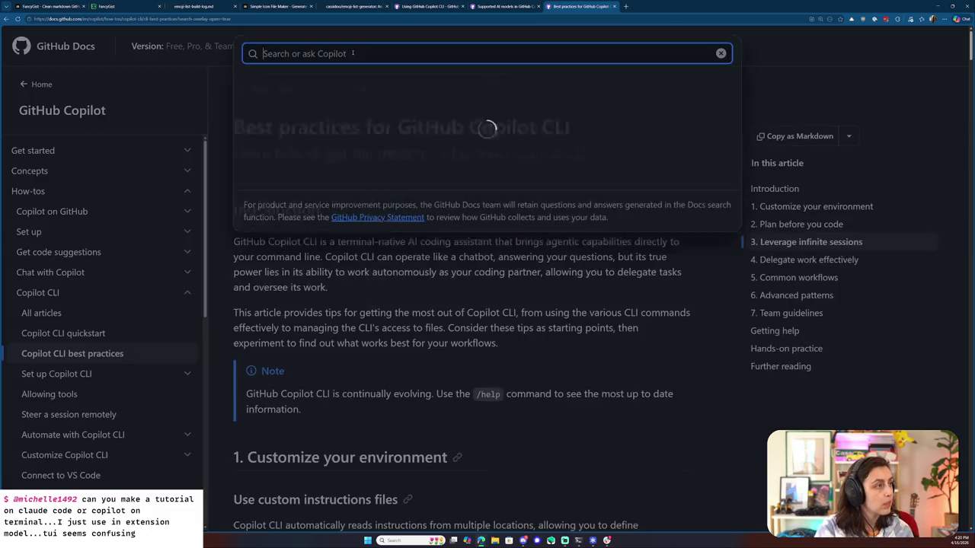
text(autopilot)
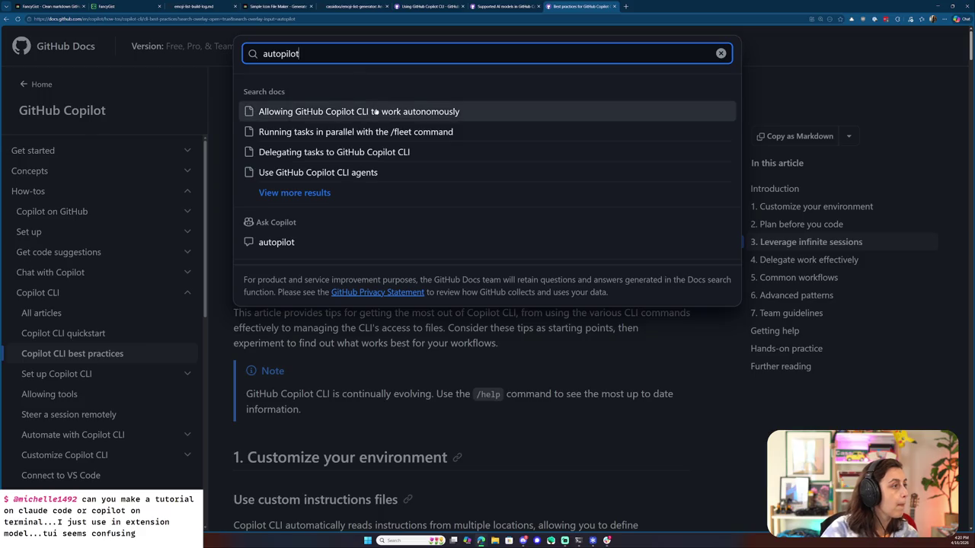
click(373, 111)
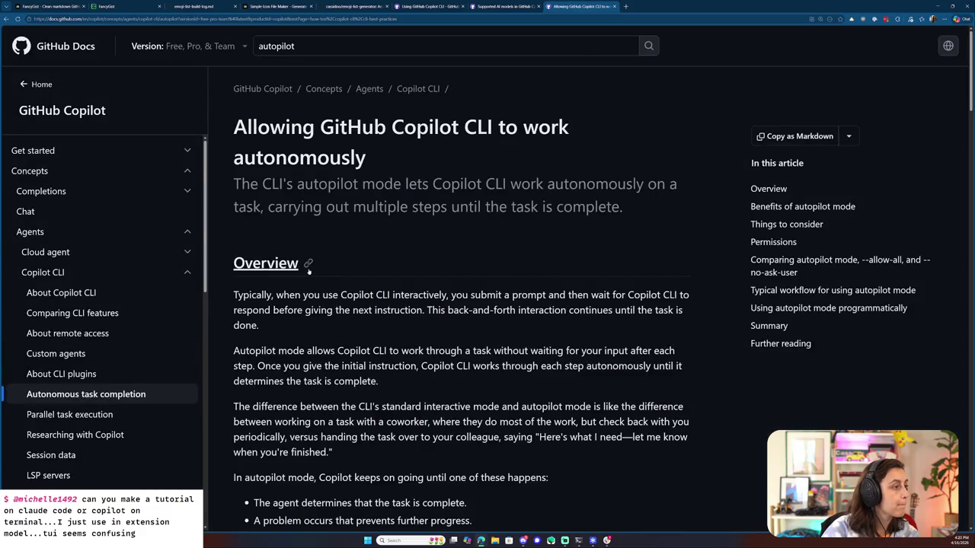
scroll(390, 265, down, 3)
scroll(389, 265, down, 3)
scroll(390, 265, down, 3)
scroll(390, 265, up, 4)
scroll(380, 185, up, 4)
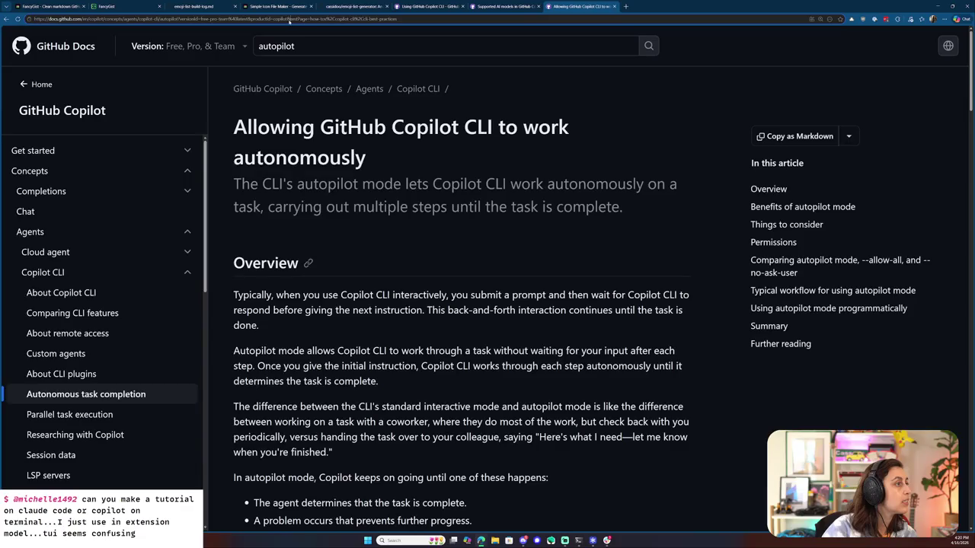
- Strip the query string from the autopilot article's address and copy the clean URL
drag(179, 18, 594, 22)
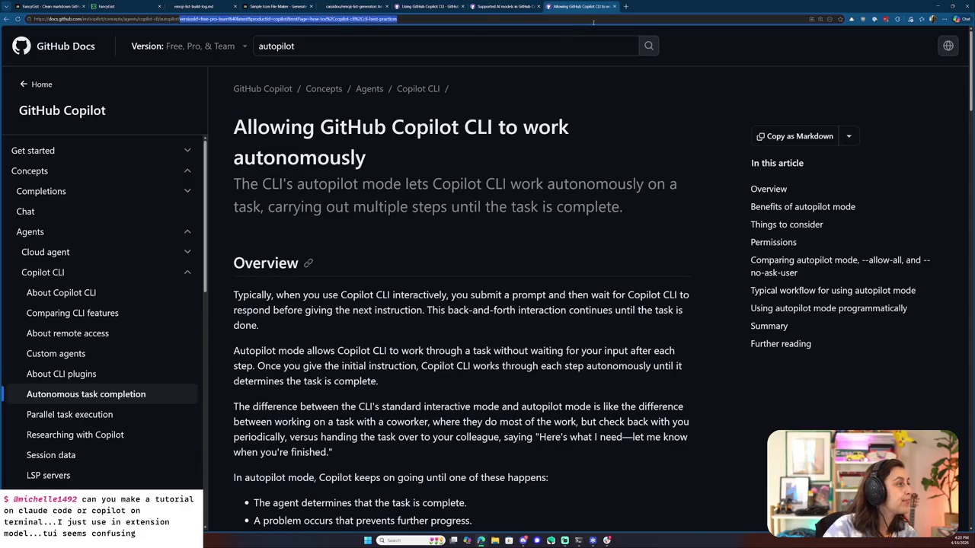
key(BackSpace)
key(Return)
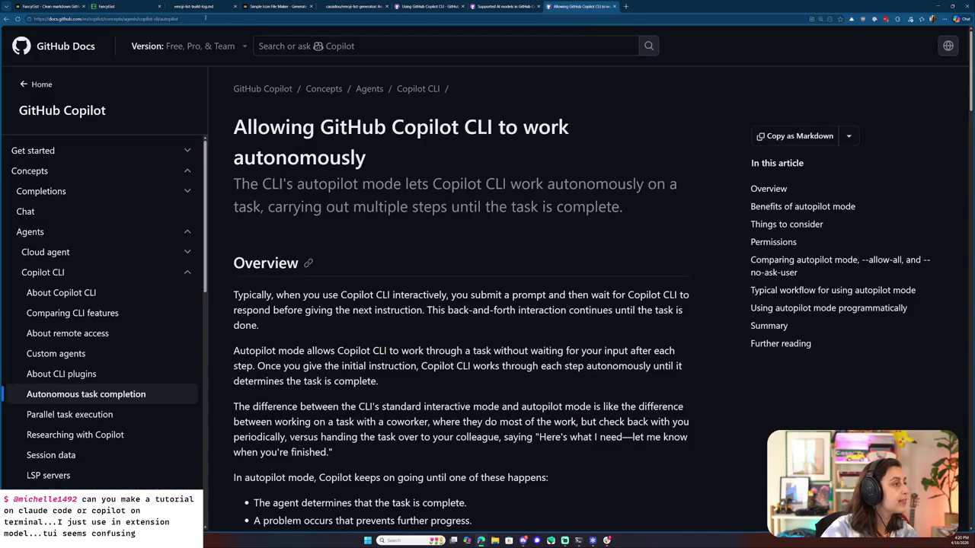
click(199, 19)
drag(180, 19, 160, 18)
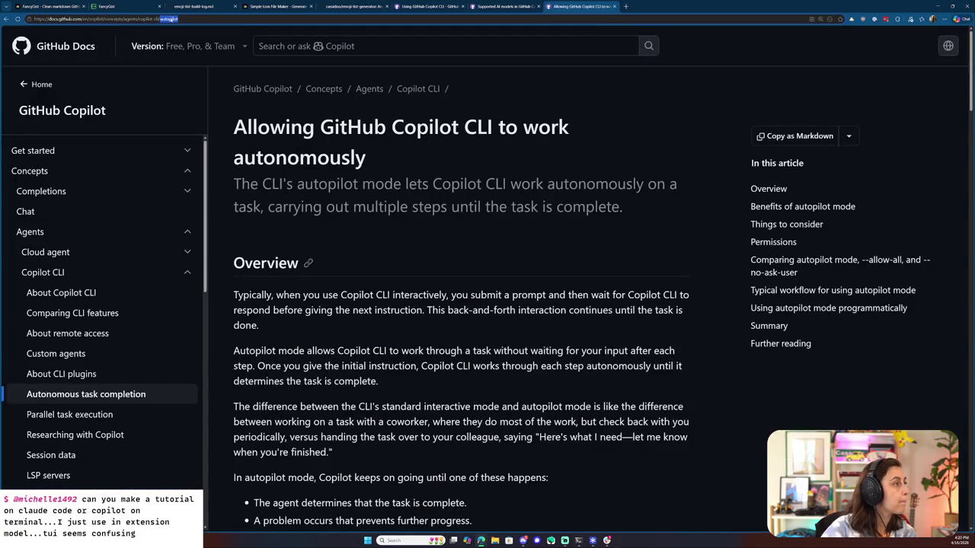
text(plan)
key(Return)
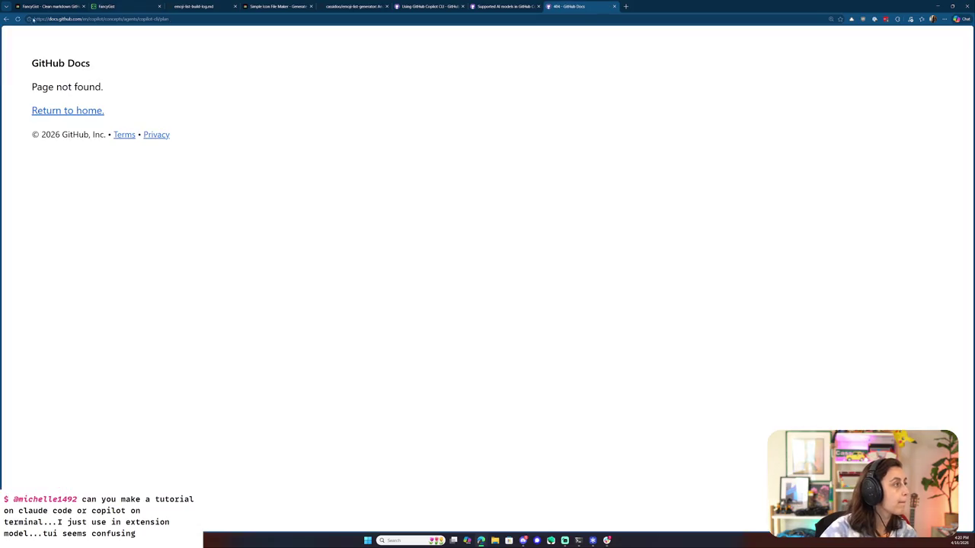
key(alt+Left)
key(ctrl+2)
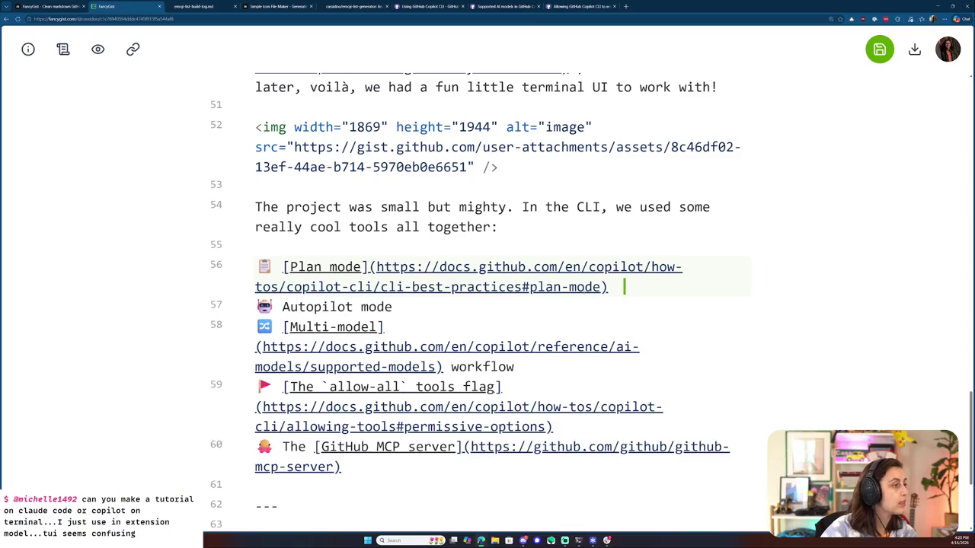
- Make the Autopilot mode bullet on line 57 a markdown link to the copilot-cli/autopilot docs page
drag(393, 307, 283, 307)
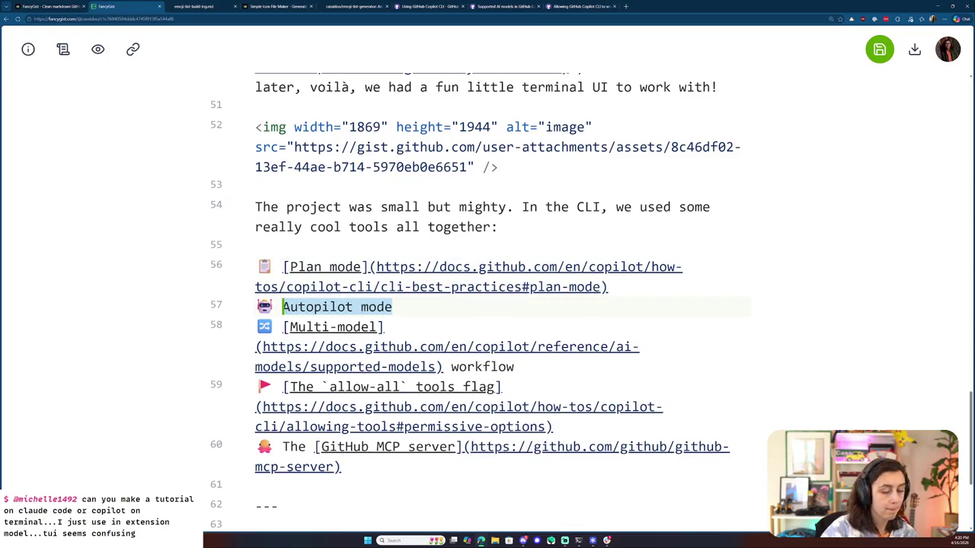
text([)
key(Right)
text(()
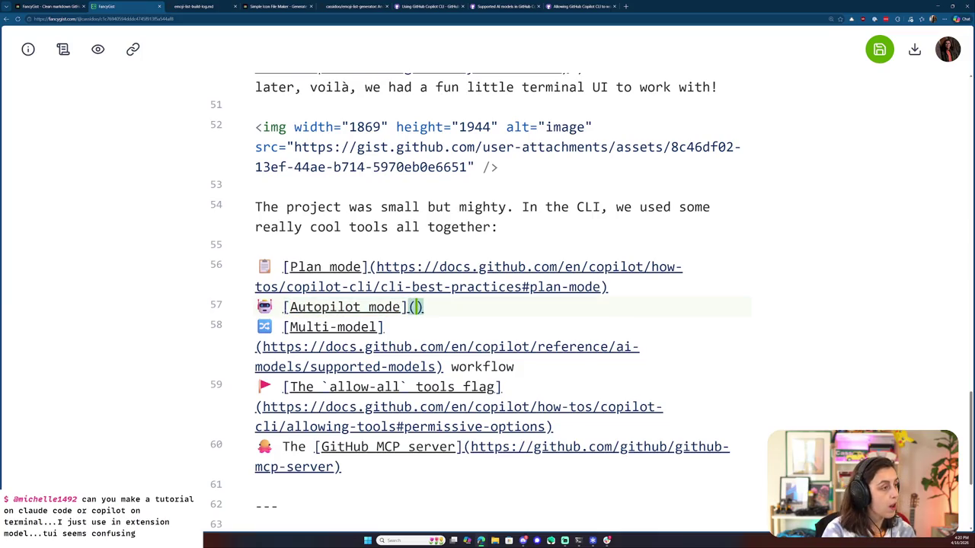
text(https://docs.github.com/en/copilot/concepts/agents/copilot-cli/autopilot)
key(Right)
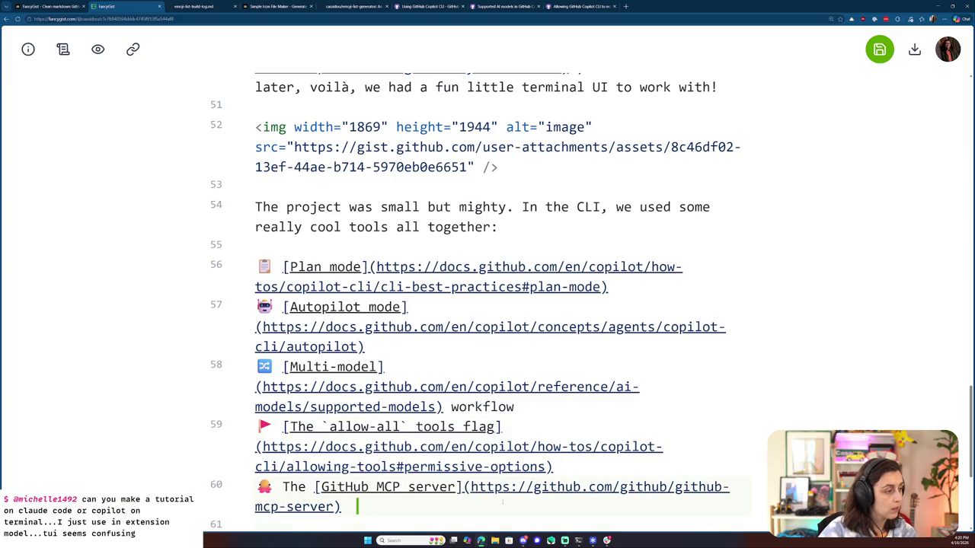
scroll(487, 305, down, 5)
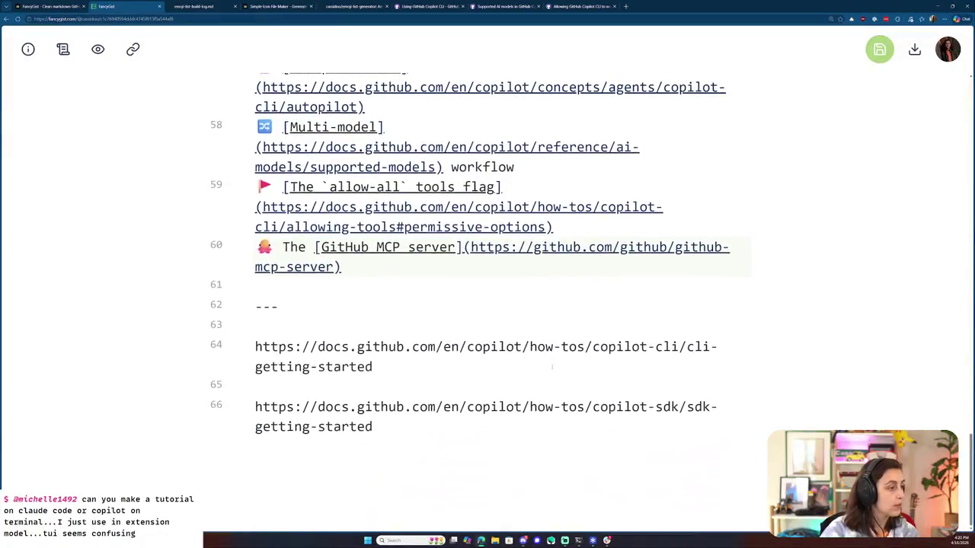
- Replace the --- divider on line 62 with the start of a closing sentence, 'And for the'
click(255, 385)
click(255, 326)
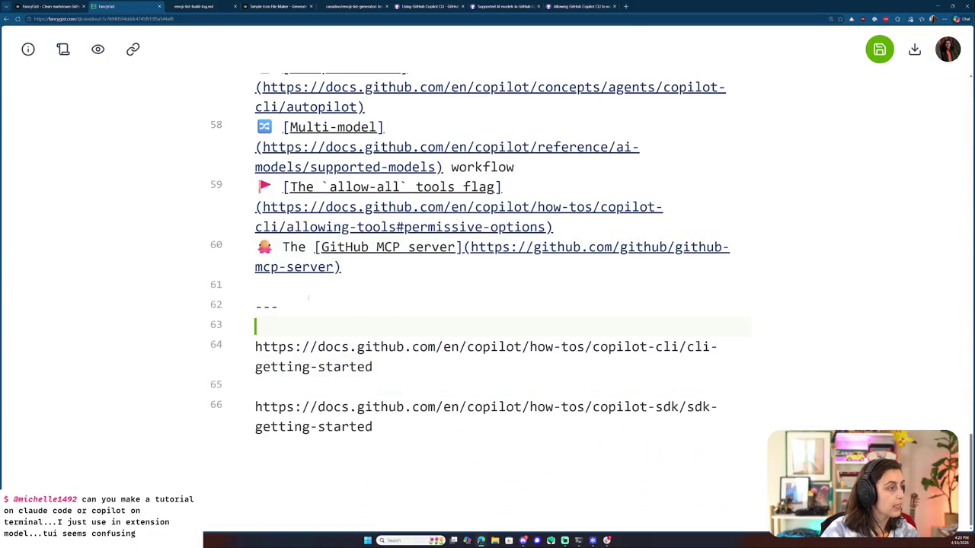
scroll(255, 326, up, 4)
scroll(428, 304, up, 3)
scroll(428, 303, down, 3)
scroll(428, 304, down, 3)
key(shift+Home)
text(And for the)
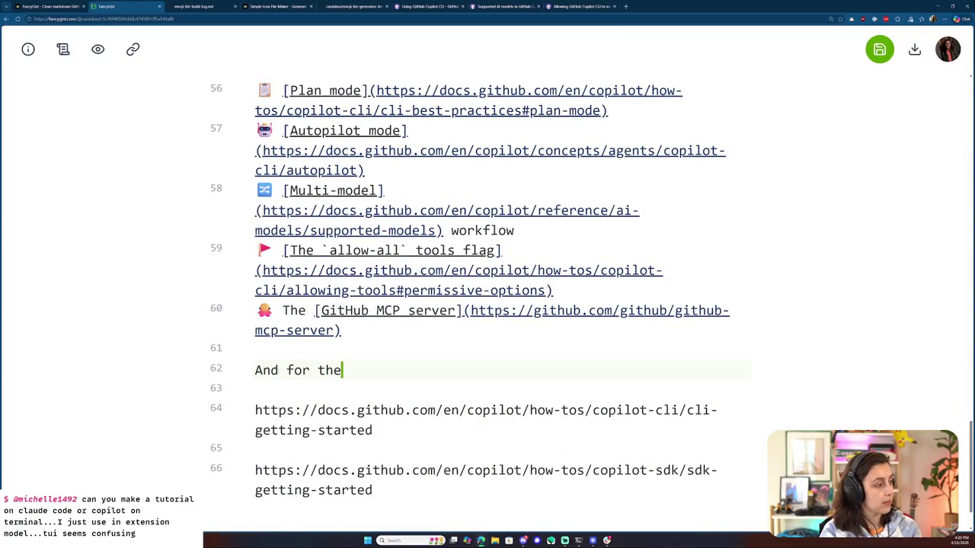
scroll(487, 305, up, 6)
scroll(487, 304, up, 5)
scroll(488, 304, up, 6)
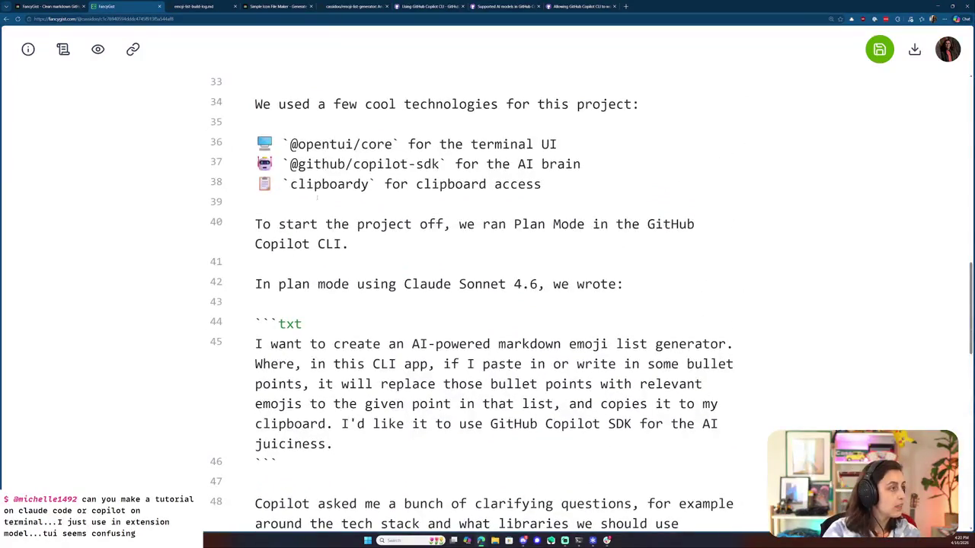
scroll(487, 304, down, 1)
scroll(487, 305, down, 5)
scroll(488, 305, down, 9)
scroll(488, 304, down, 2)
scroll(311, 306, down, 1)
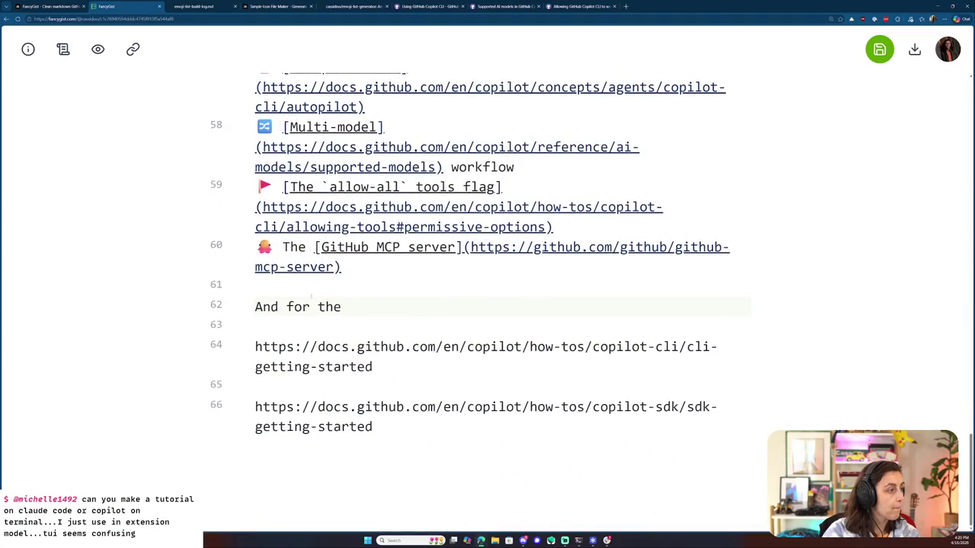
- Write 'If you'd like to build a project like this…' linking 'the GitHub Copilot CLI' to its docs
triple_click(310, 306)
text(If you'd like to build a project like this your )
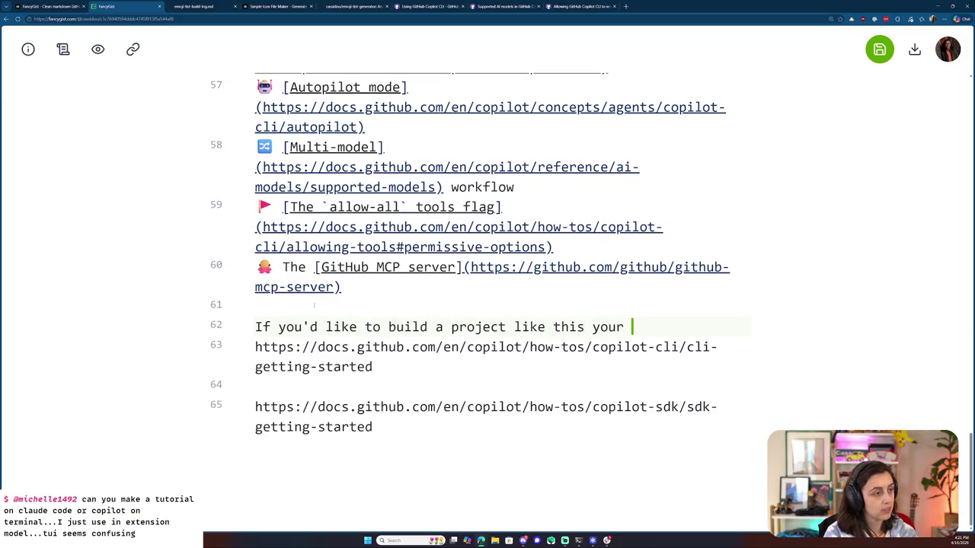
text(self, you ca)
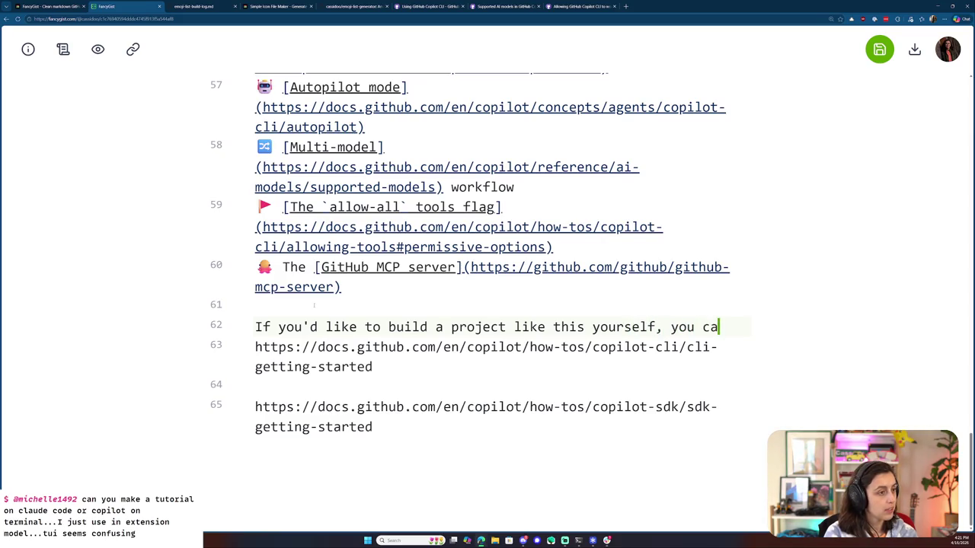
text(check out the docs for [The)
key(BackSpace)
key(BackSpace)
key(BackSpace)
key(BackSpace)
text(the GitHub Copilot CLI] and)
triple_click(276, 347)
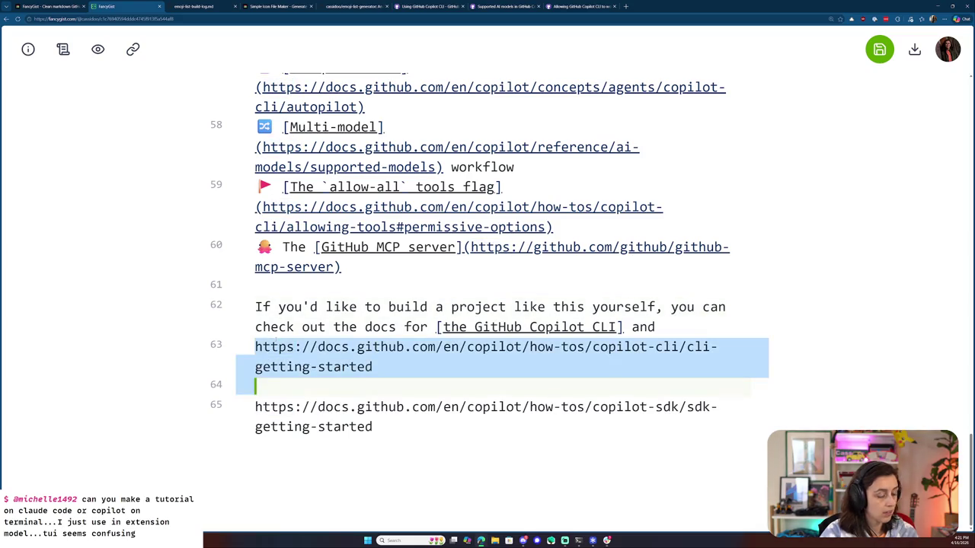
key(BackSpace)
click(623, 367)
text(()
text(https://docs.github.com/en/copilot/how-tos/copilot-cli/cli-getting-started)
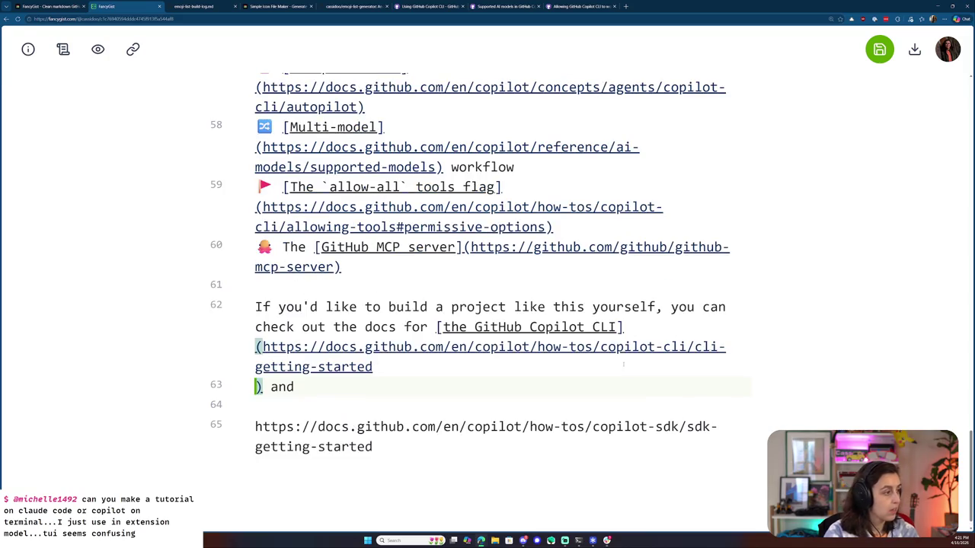
- Add 'the GitHub Copilot SDK' as a link to the SDK getting-started docs URL
double_click(454, 327)
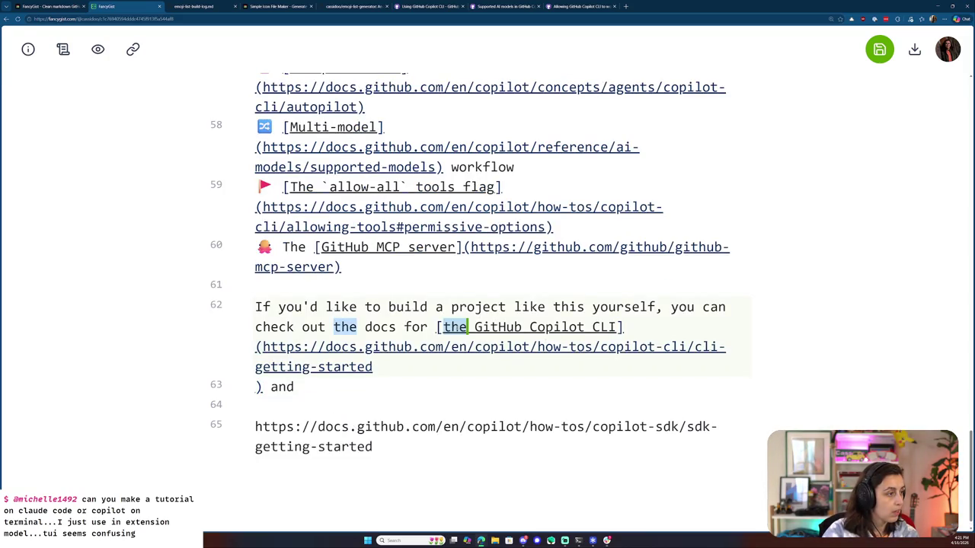
click(496, 383)
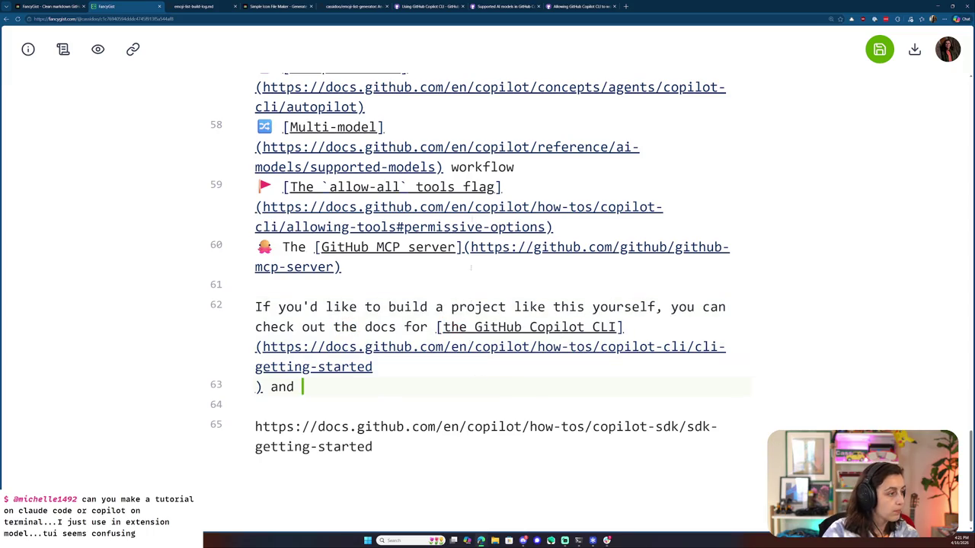
click(572, 7)
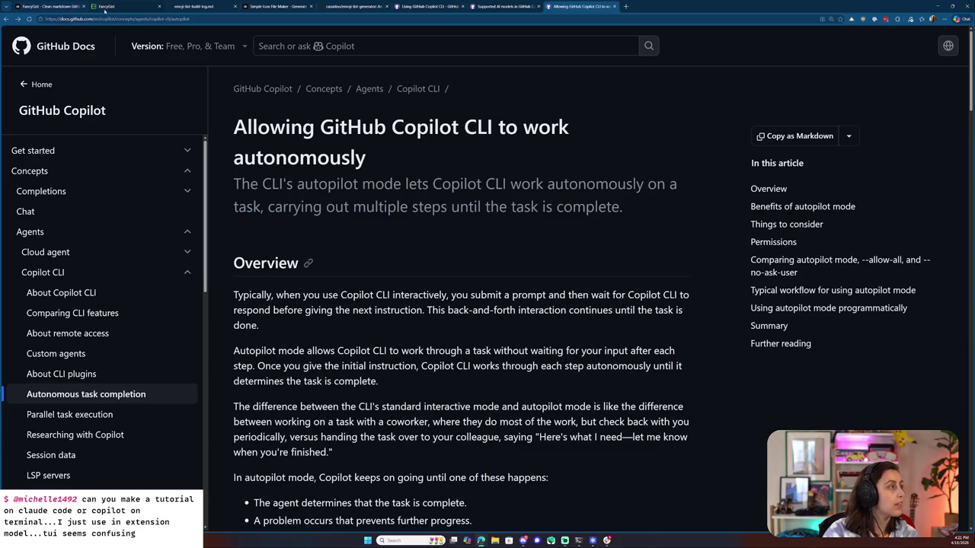
click(105, 7)
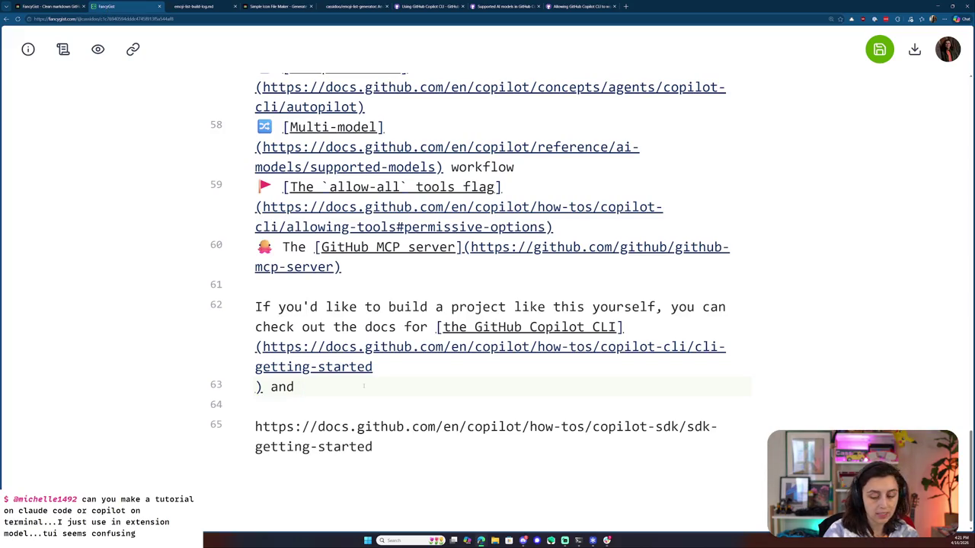
text(the GitHub Copilot SDK)
triple_click(356, 428)
key(ctrl+c)
key(BackSpace)
key(BackSpace)
key(BackSpace)
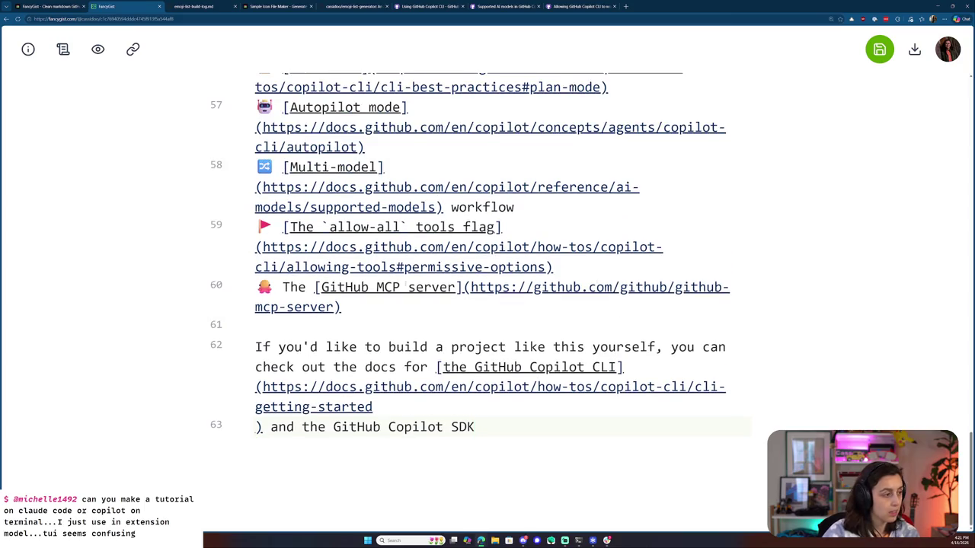
key(ctrl+shift+Left)
key(ctrl+shift+Left)
key(ctrl+shift+Left)
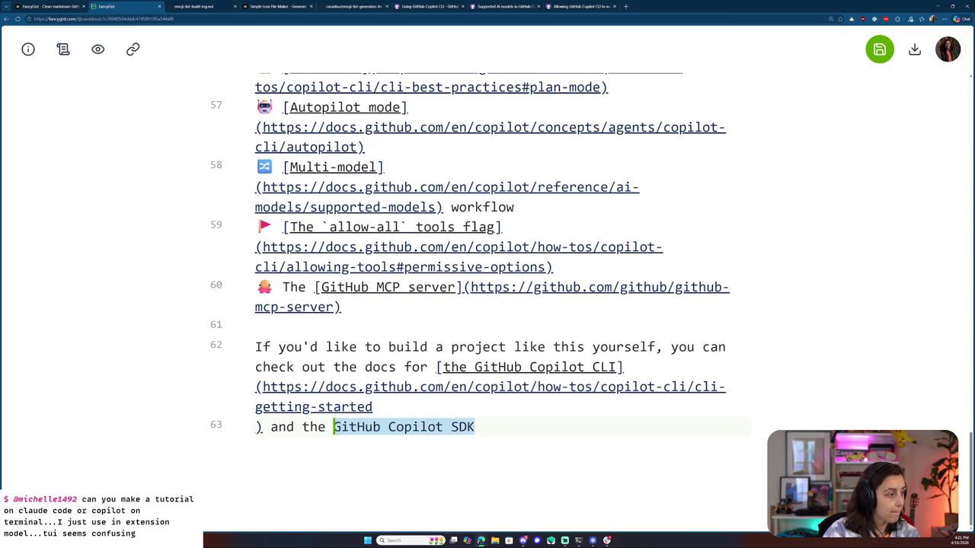
text([)
key(Right)
key(Right)
text(()
key(ctrl+v)
key(Right)
- End with 'today!' and a new paragraph: 'The emoji list generator is free and open source… Bye!'
text(today!)
key(Return)
key(Return)
key(BackSpace)
text(The emoji list generator is free and open source, just for you. Bye!)
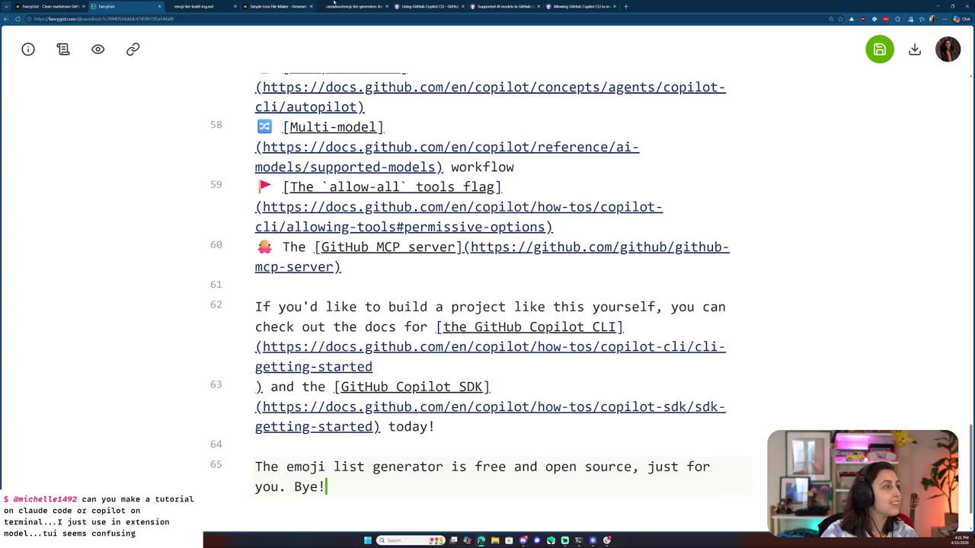
click(363, 6)
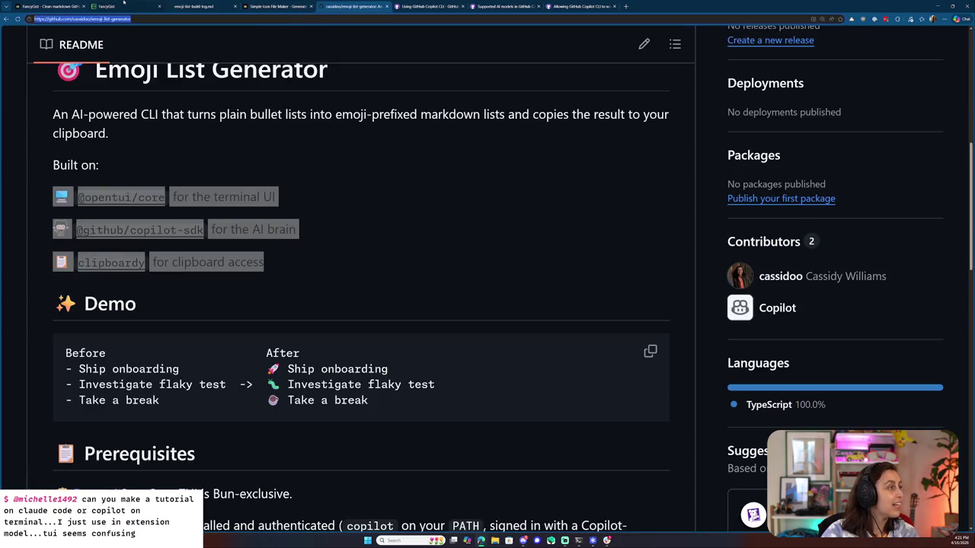
click(107, 6)
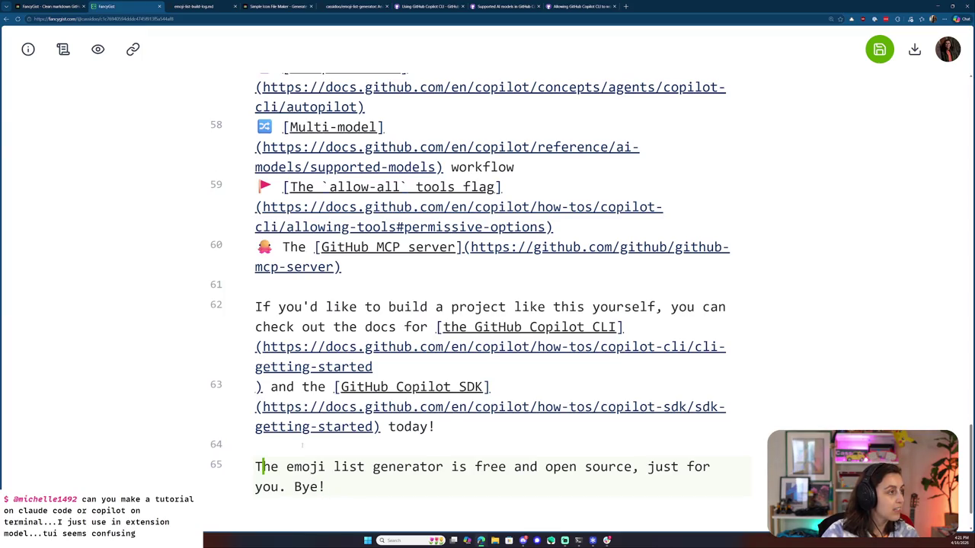
- Save the post and scroll back up to the top
key(ctrl+s)
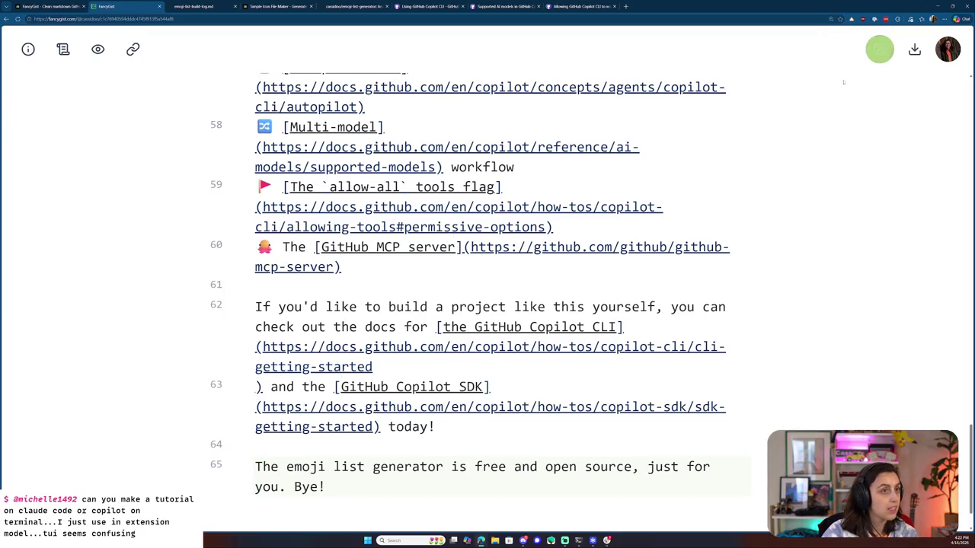
scroll(638, 290, up, 4)
scroll(638, 290, up, 6)
scroll(638, 290, up, 5)
scroll(639, 290, up, 2)
scroll(638, 290, up, 3)
scroll(566, 143, up, 4)
scroll(566, 143, up, 1)
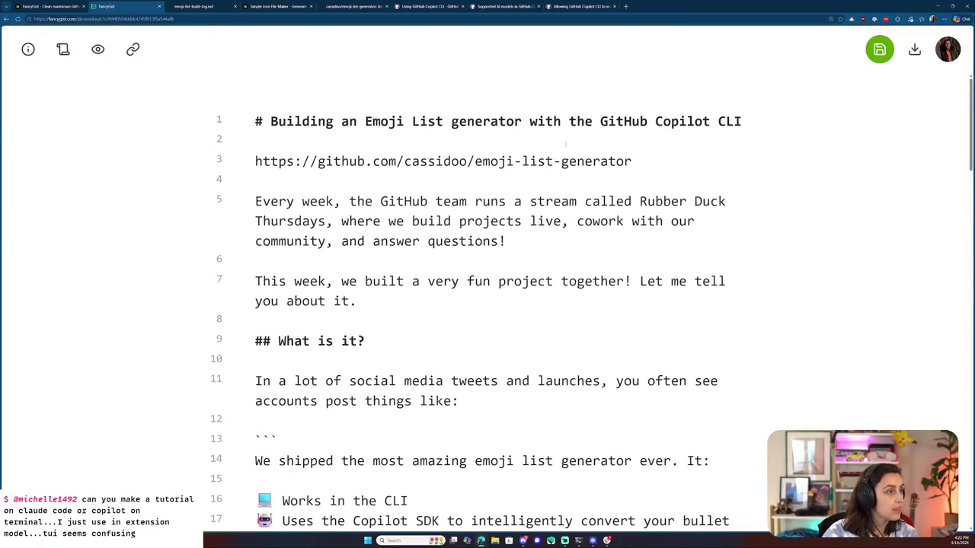
- Move the repo URL from under the title into a link on 'emoji list generator is free and open source'
triple_click(428, 161)
key(ctrl+c)
double_click(438, 162)
click(439, 162)
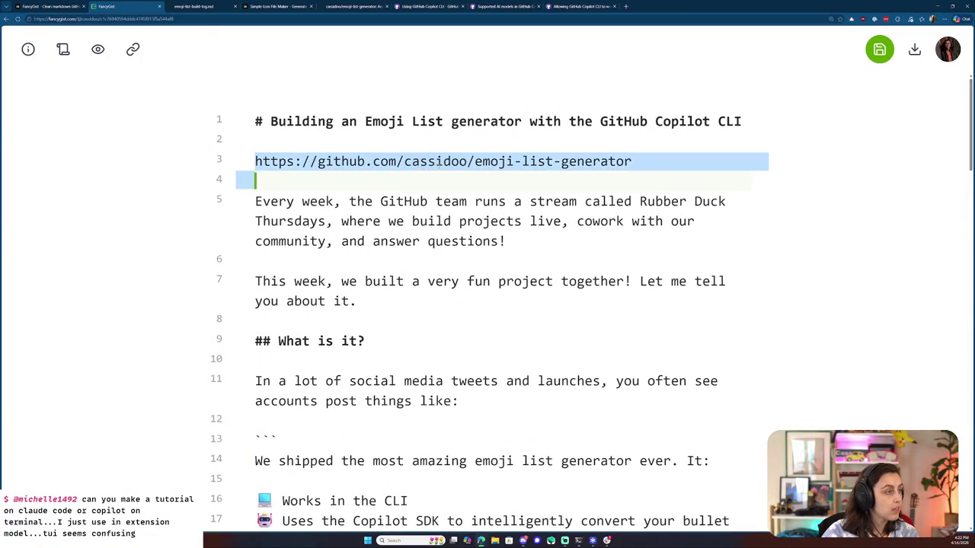
key(BackSpace)
key(BackSpace)
scroll(438, 162, down, 5)
scroll(439, 161, down, 10)
scroll(181, 393, down, 10)
scroll(181, 393, down, 2)
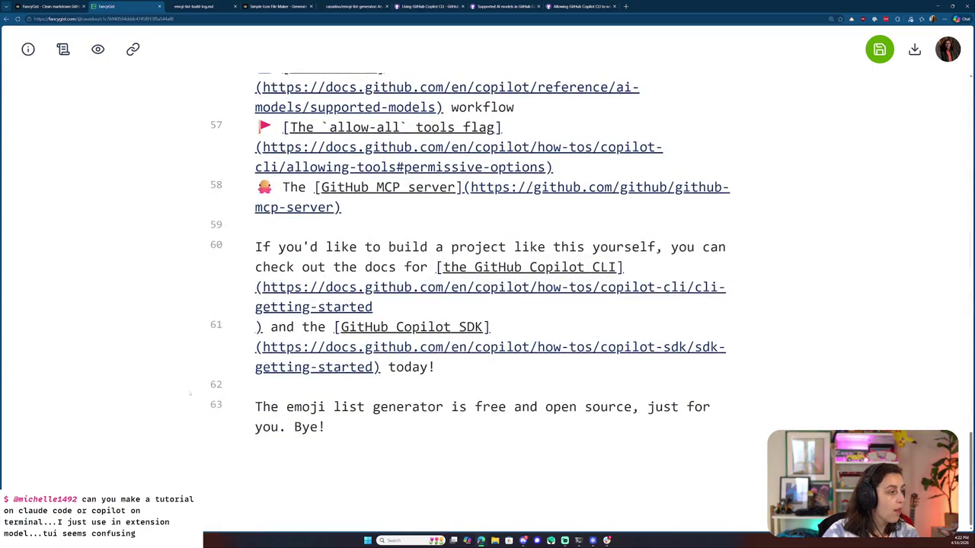
drag(287, 407, 399, 407)
click(591, 393)
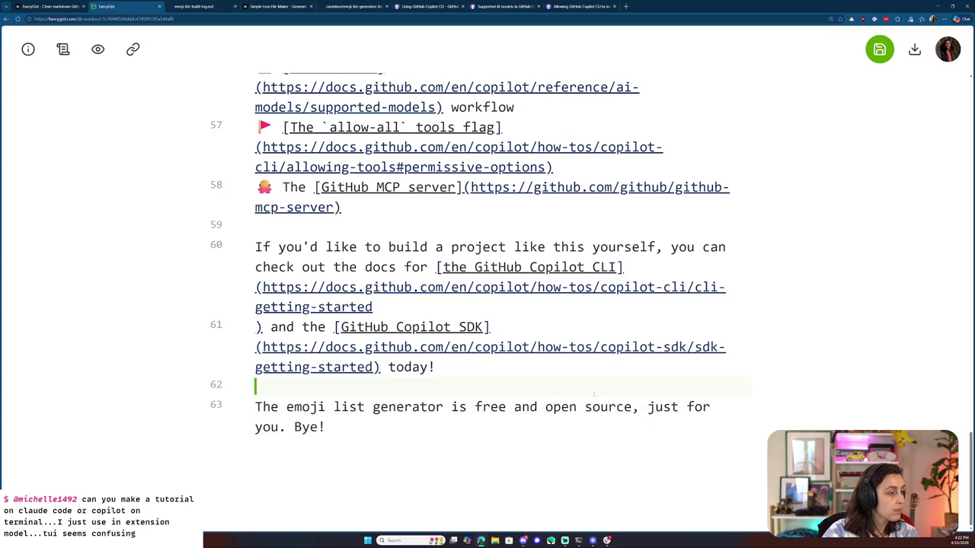
drag(632, 407, 286, 406)
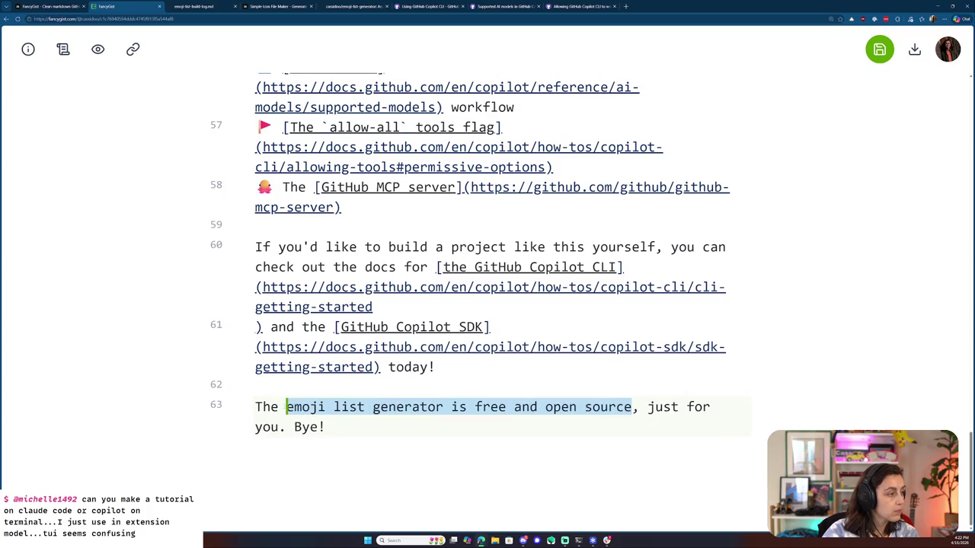
text([)
key(Right)
text(()
key(ctrl+v)
text())
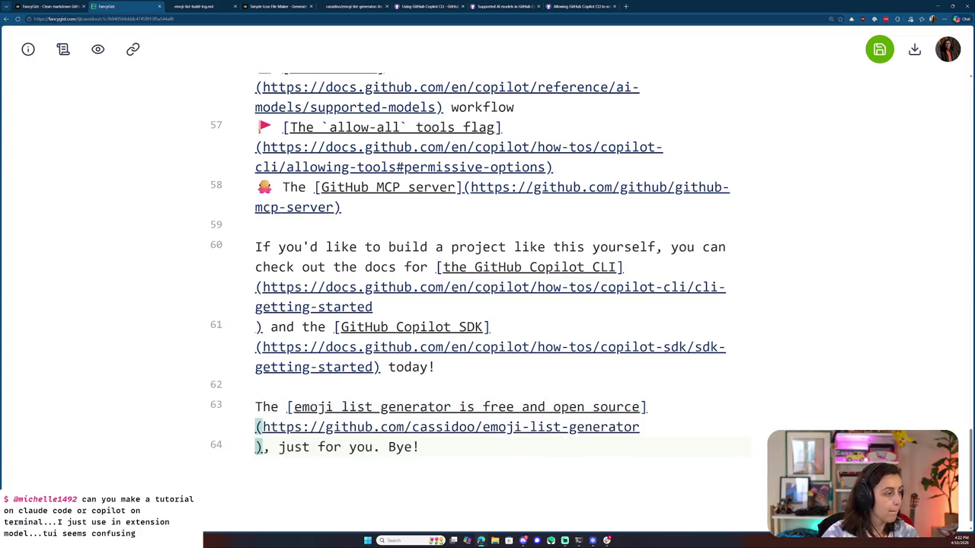
- Replace 'Bye!' with 'Happy building!' on its own line, save, and show the rendered preview
key(End)
key(shift+Left)
key(shift+Left)
key(shift+Left)
key(shift+Left)
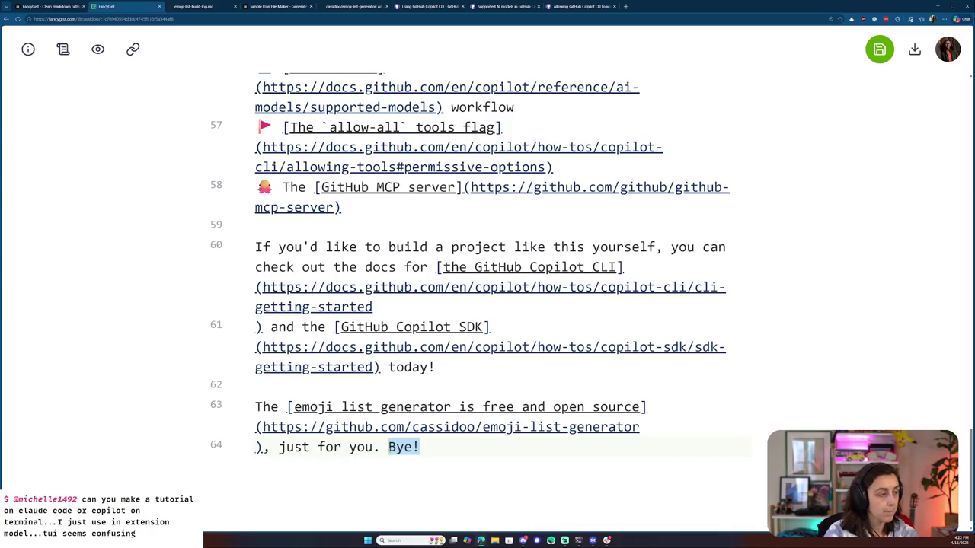
key(BackSpace)
key(Return)
key(Return)
text(Happy building!)
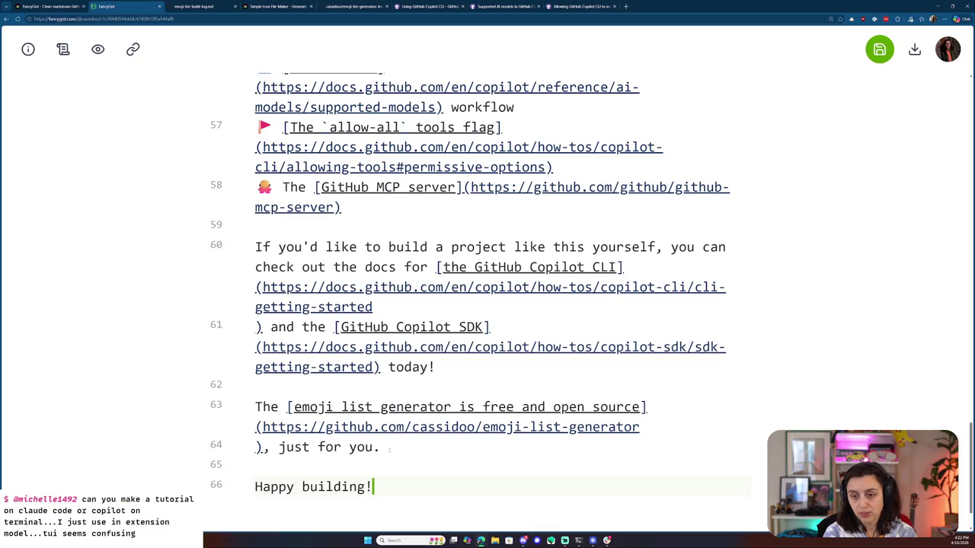
key(ctrl+s)
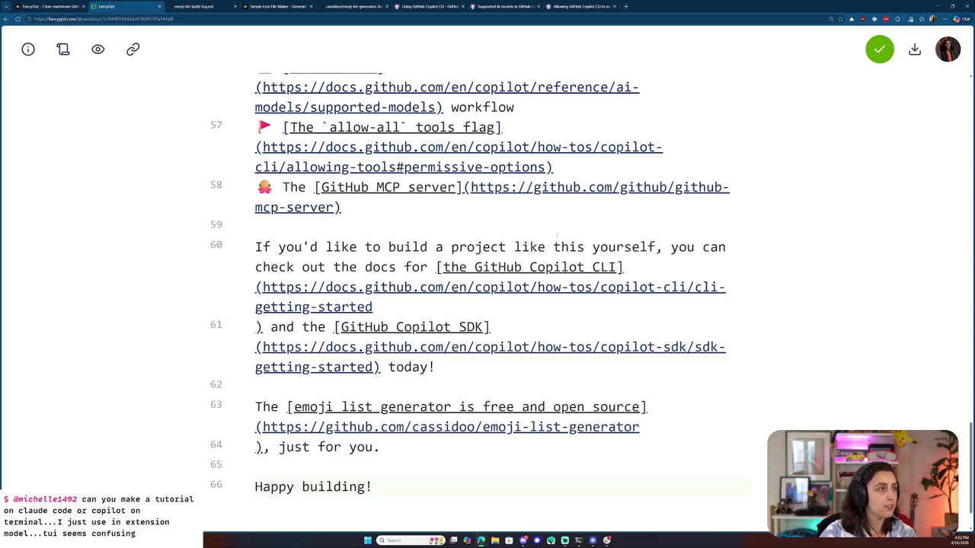
click(97, 49)
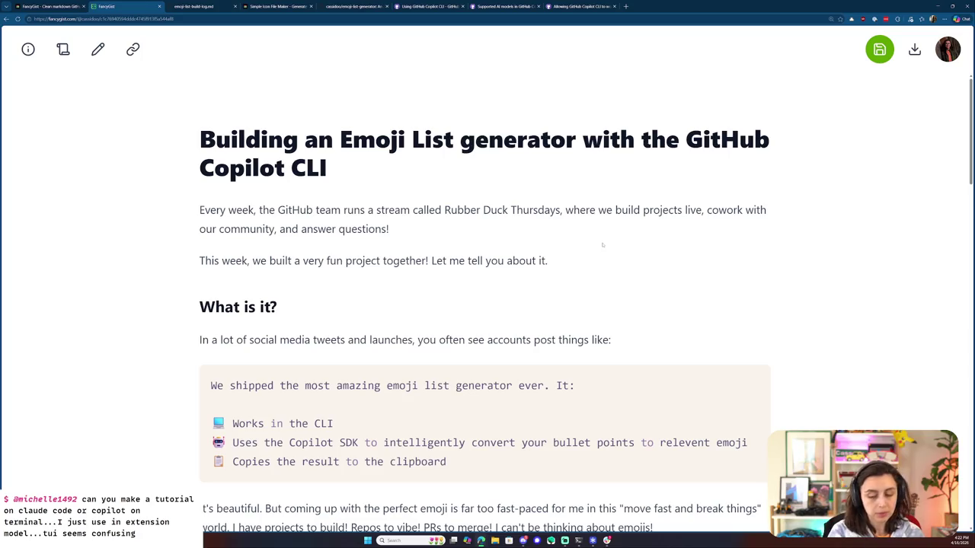
- Go to the GitHub YouTube channel's live streams page and copy its address
key(ctrl+minus)
click(578, 7)
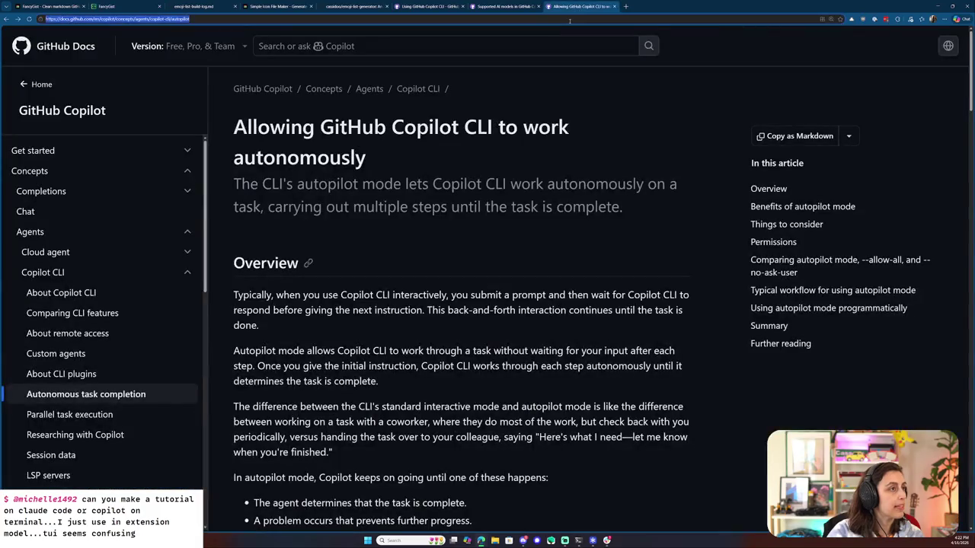
text(youtube.com/@github)
key(Return)
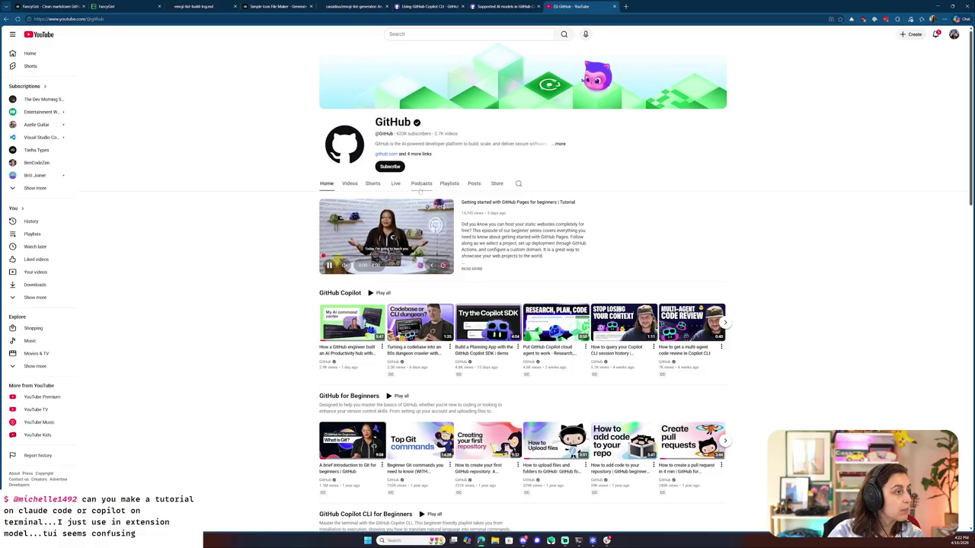
click(396, 185)
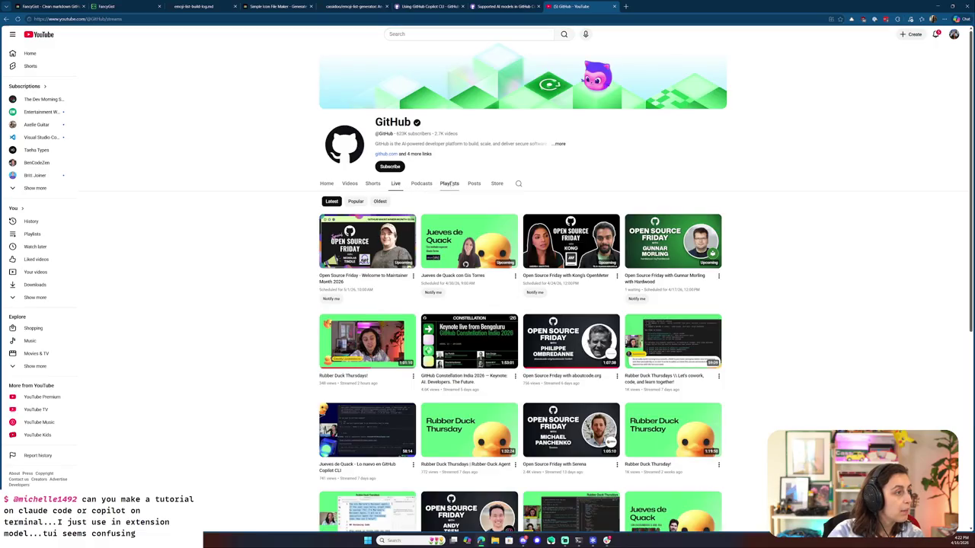
click(450, 184)
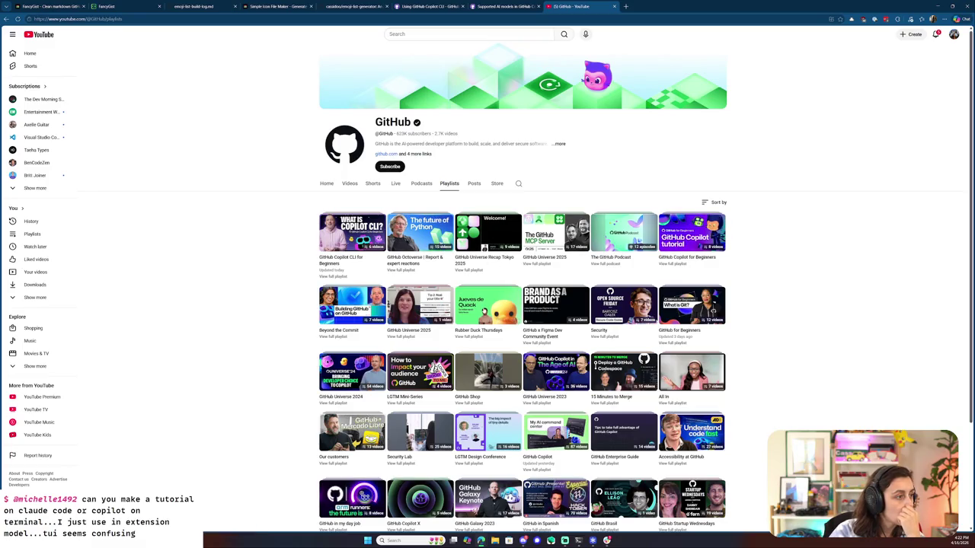
click(485, 311)
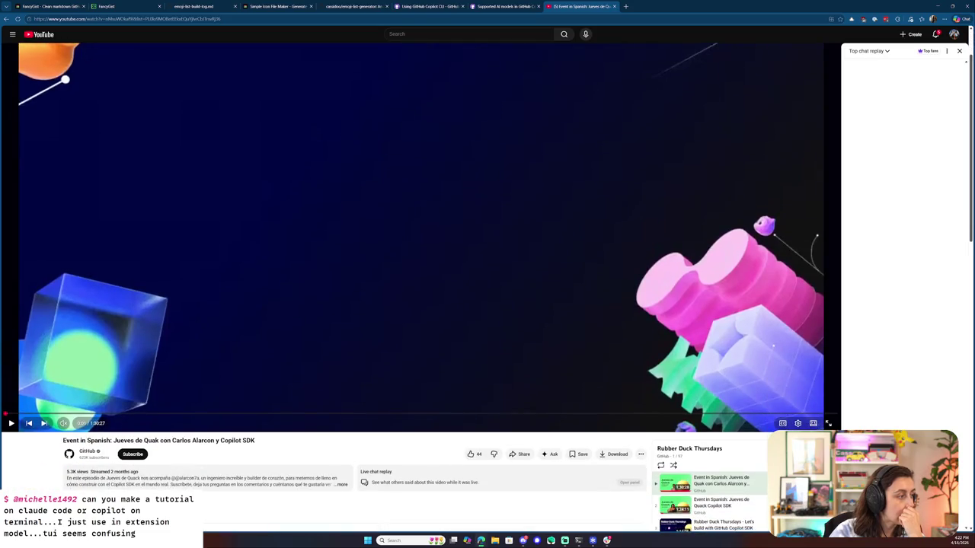
click(6, 18)
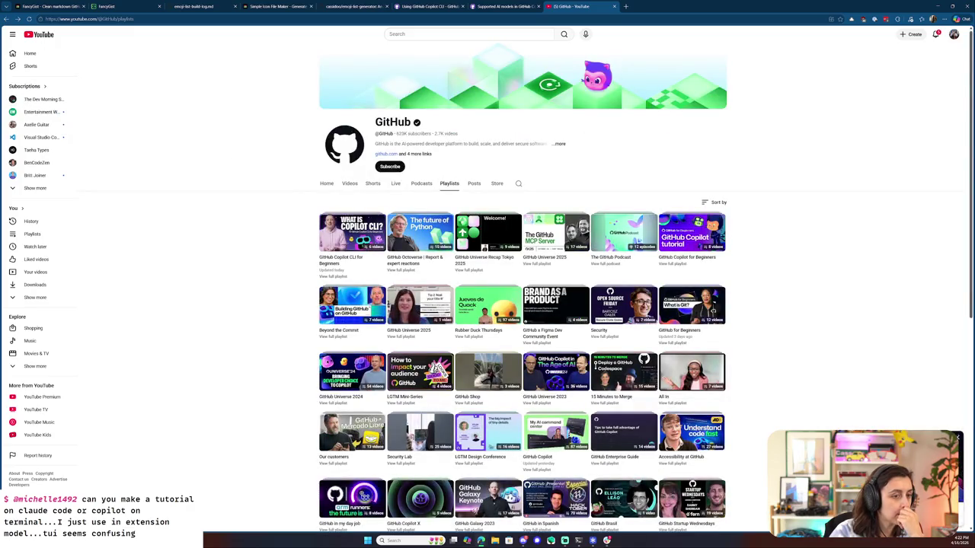
click(396, 186)
click(146, 18)
- Close the YouTube and reference docs tabs, keeping the build log, and return to FancyGist
key(ctrl+w)
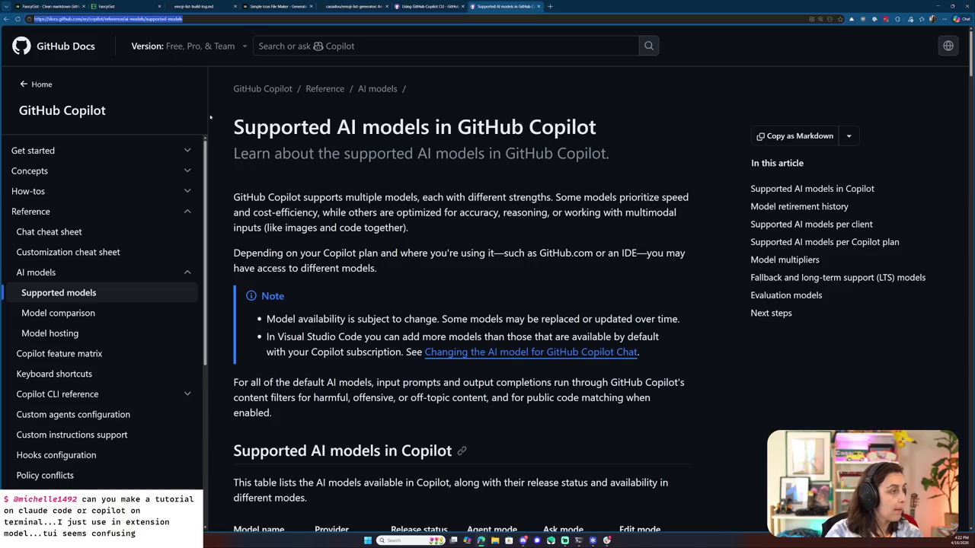
key(ctrl+w)
key(ctrl+w)
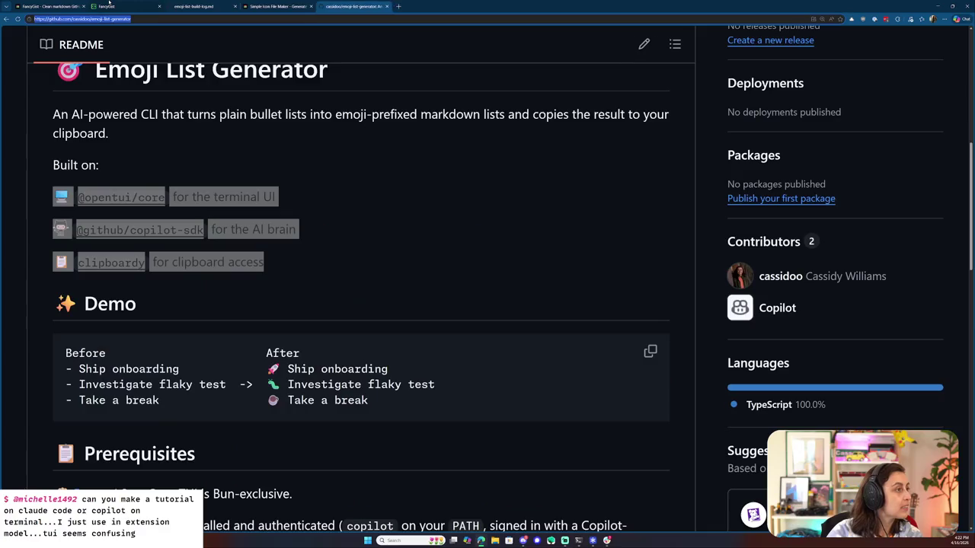
key(ctrl+w)
key(ctrl+w)
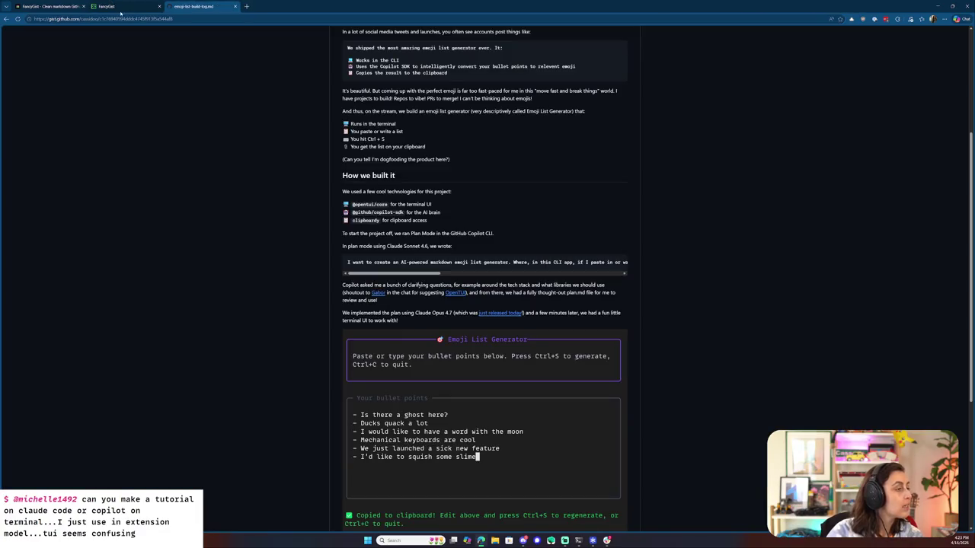
key(ctrl+shift+t)
click(183, 6)
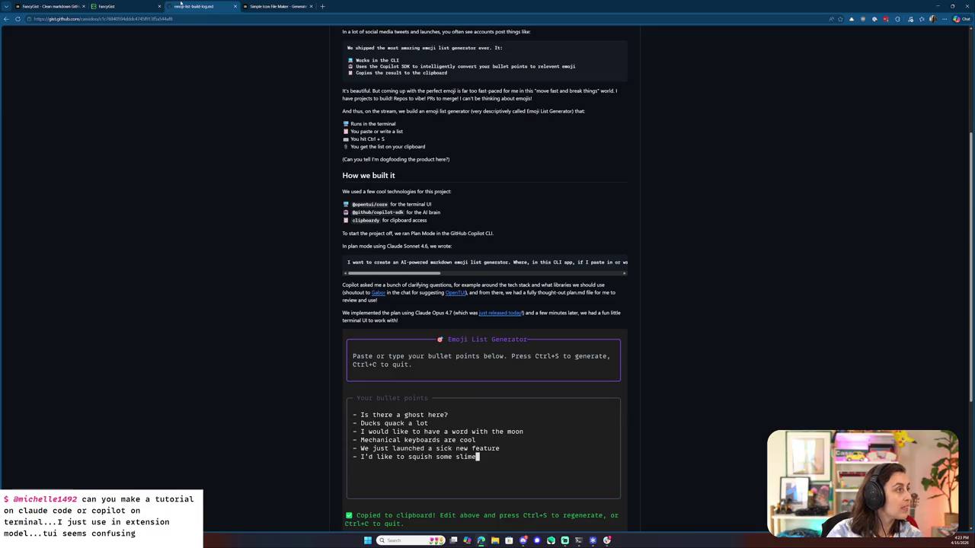
click(135, 5)
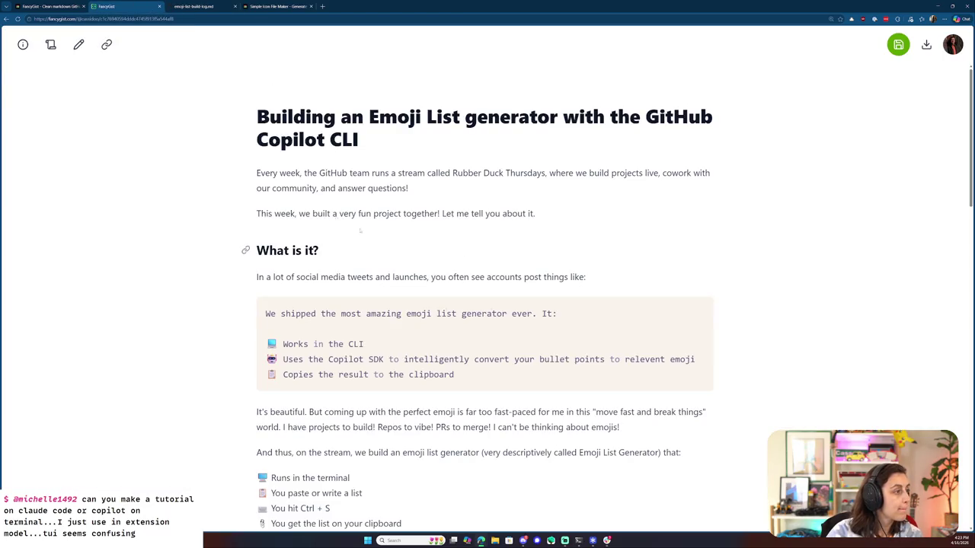
- In the markdown, link 'a stream called Rubber Duck Thursdays' to the pasted GitHub streams URL
click(79, 44)
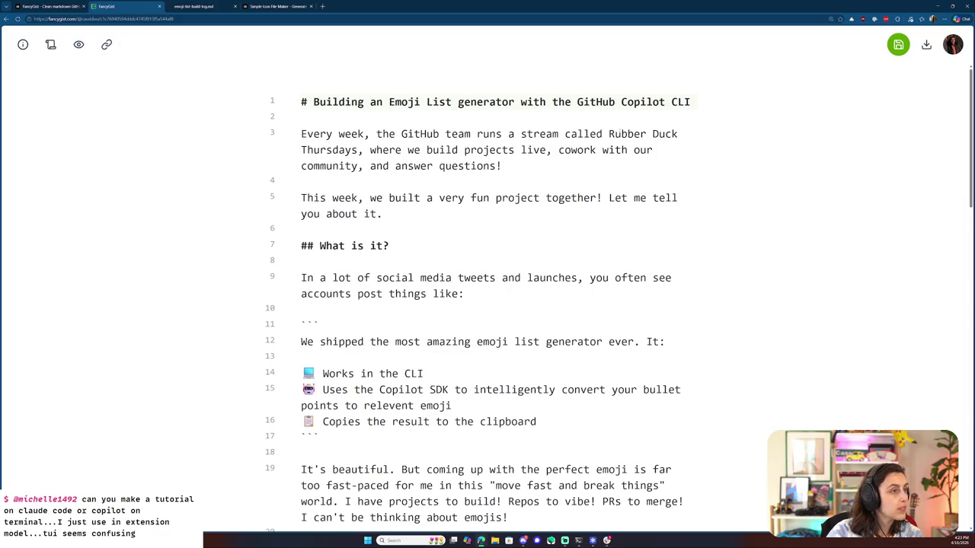
drag(509, 135, 359, 150)
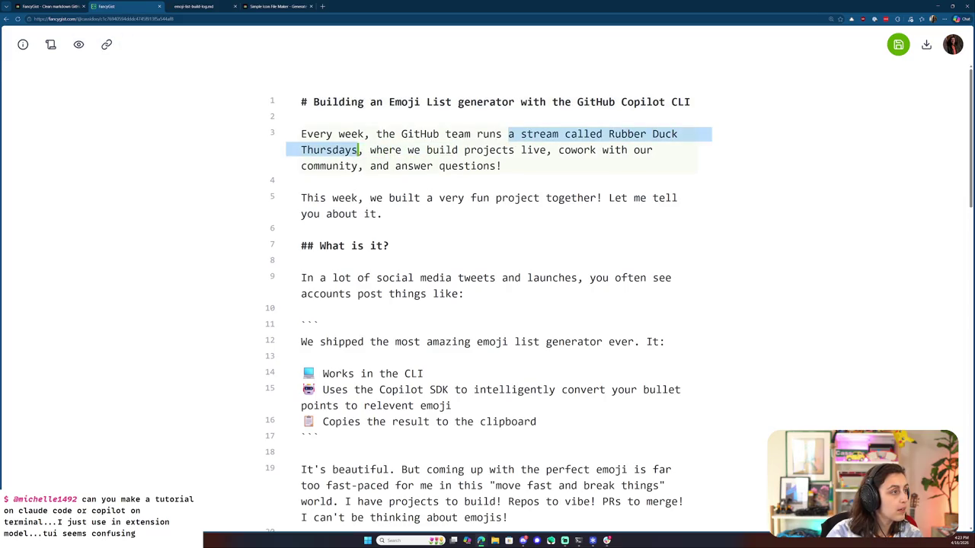
text([)
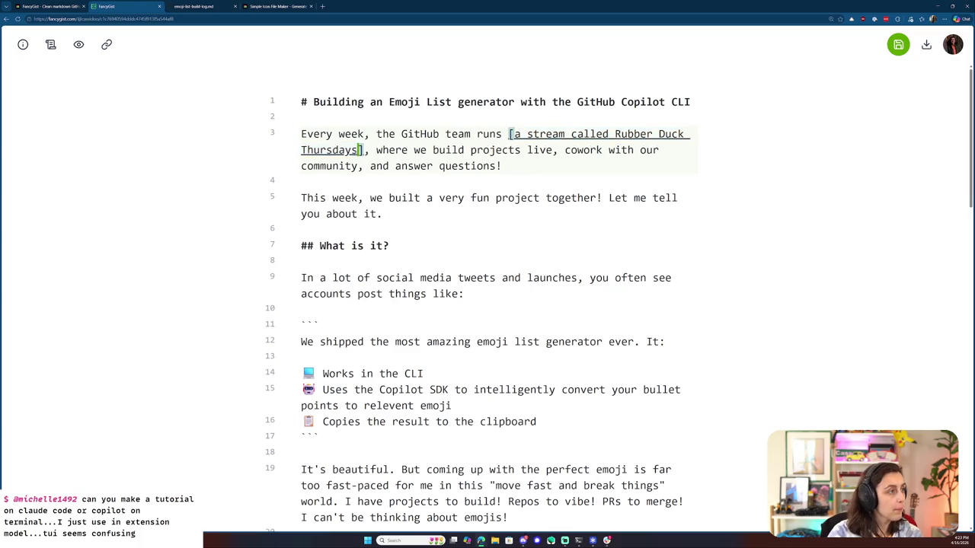
text(()
text(https://www.youtube.com/@GitHub/streams)
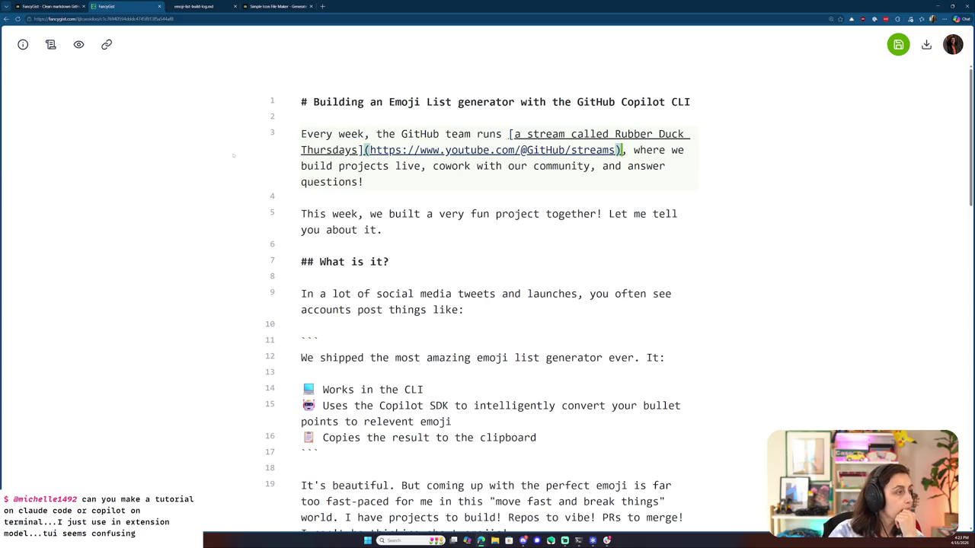
- Preview the rendered post with the new link and save it
click(79, 44)
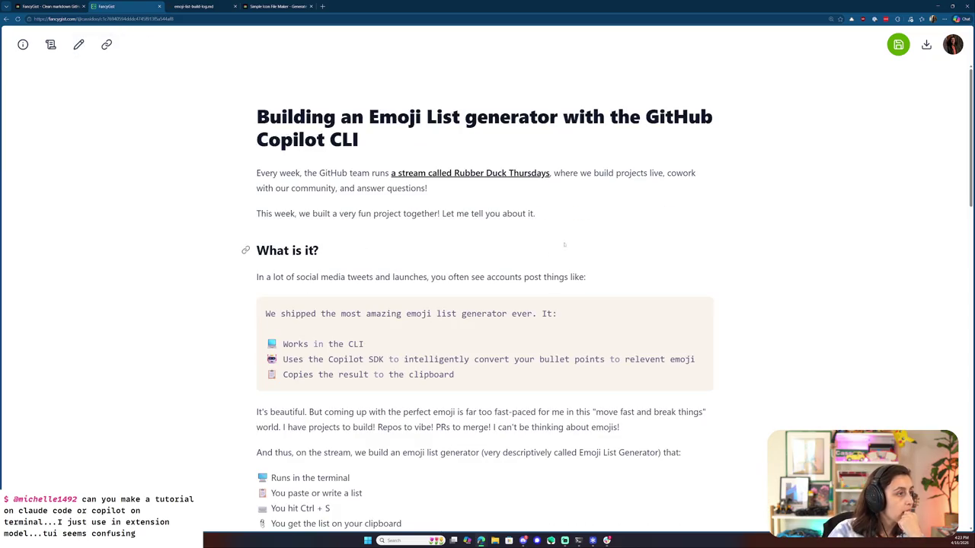
click(898, 44)
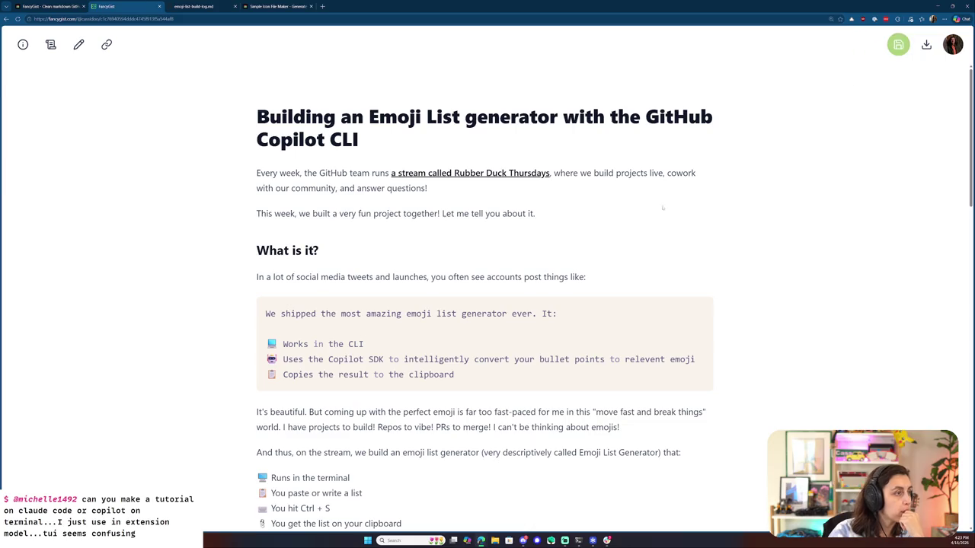
scroll(613, 243, down, 2)
- Scroll down through the rendered post's tools section
scroll(610, 244, down, 1)
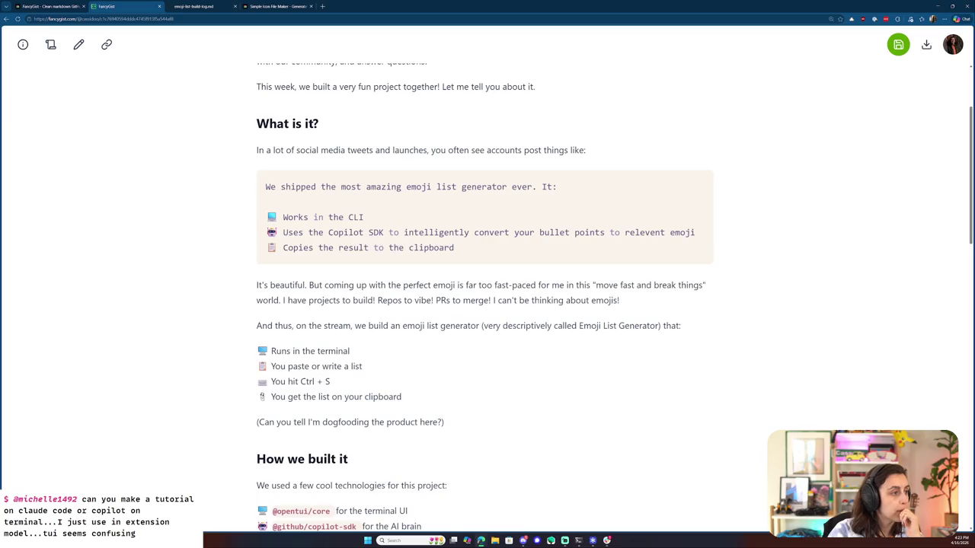
scroll(560, 295, down, 1)
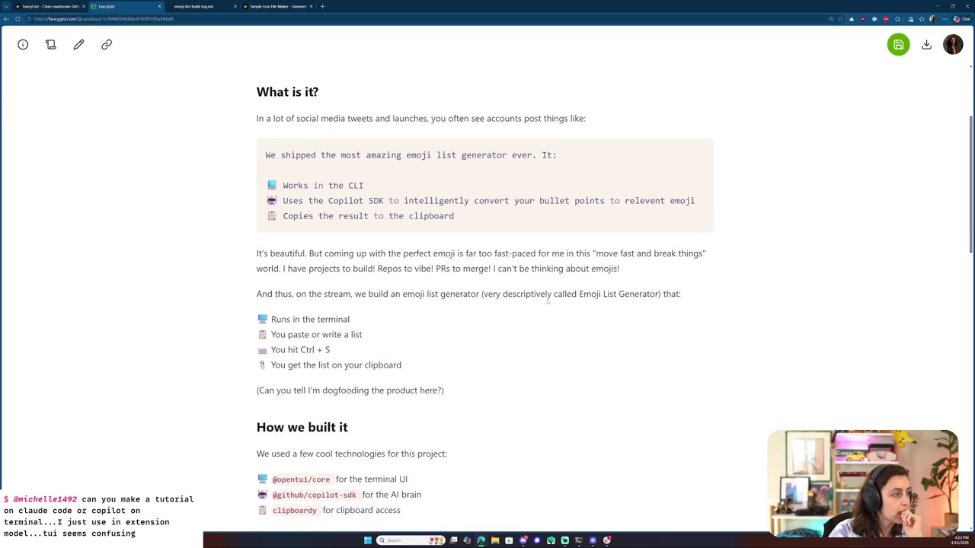
scroll(548, 301, down, 1)
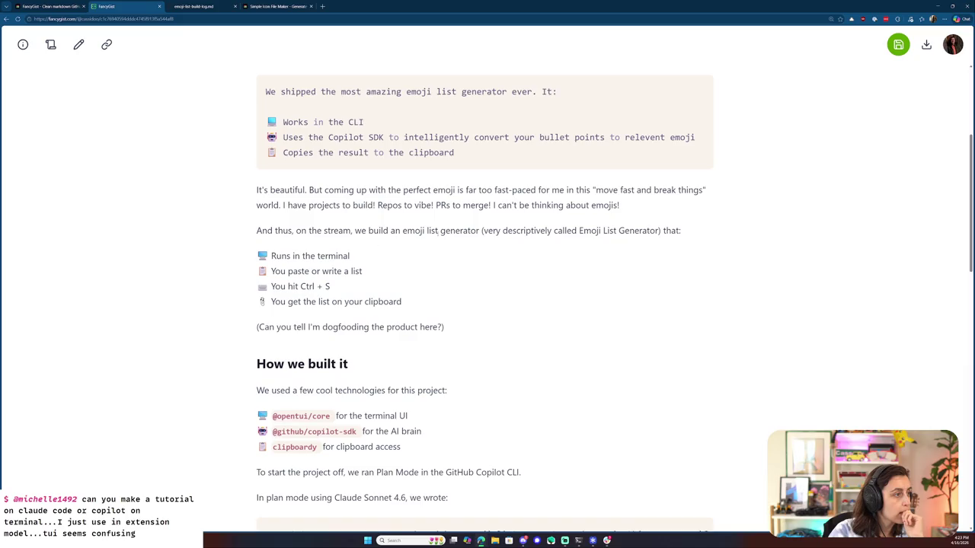
scroll(349, 284, down, 1)
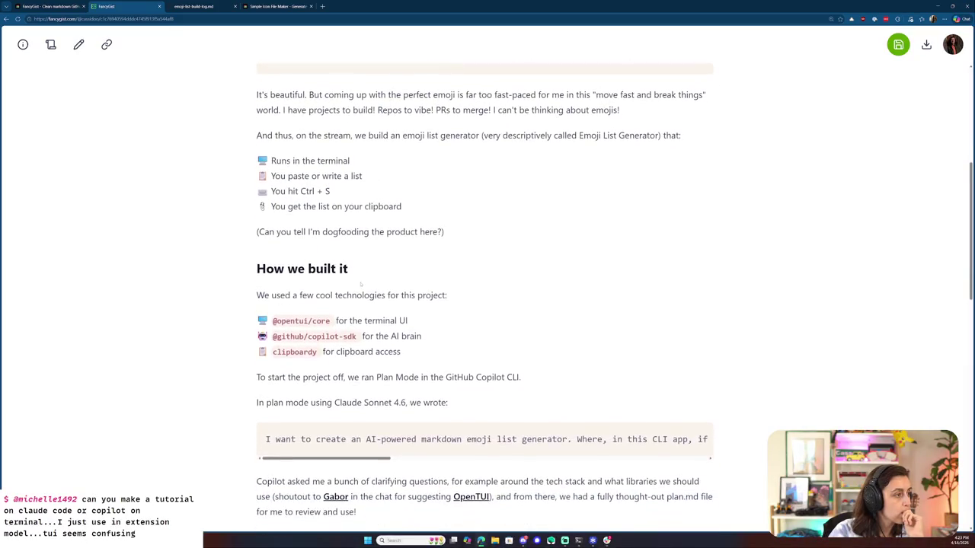
scroll(374, 282, down, 1)
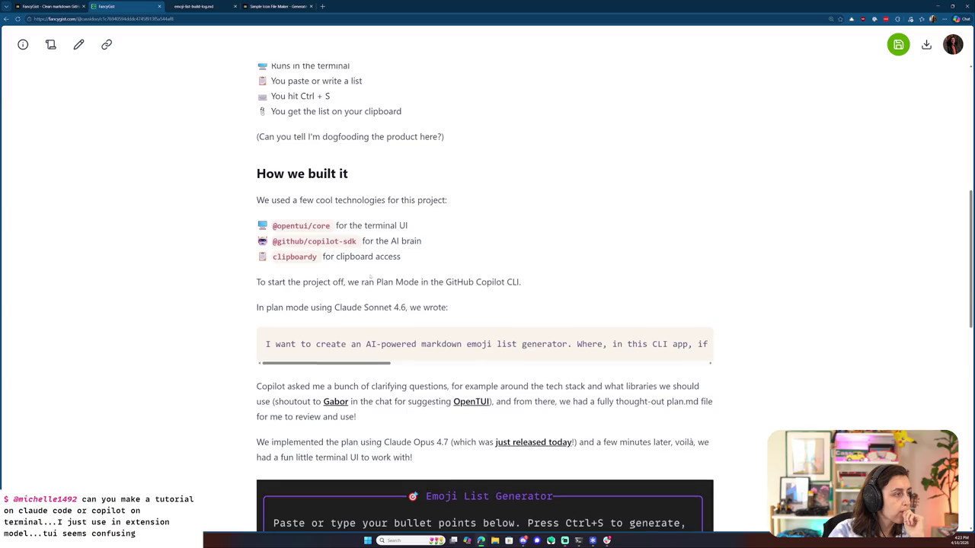
scroll(370, 278, down, 1)
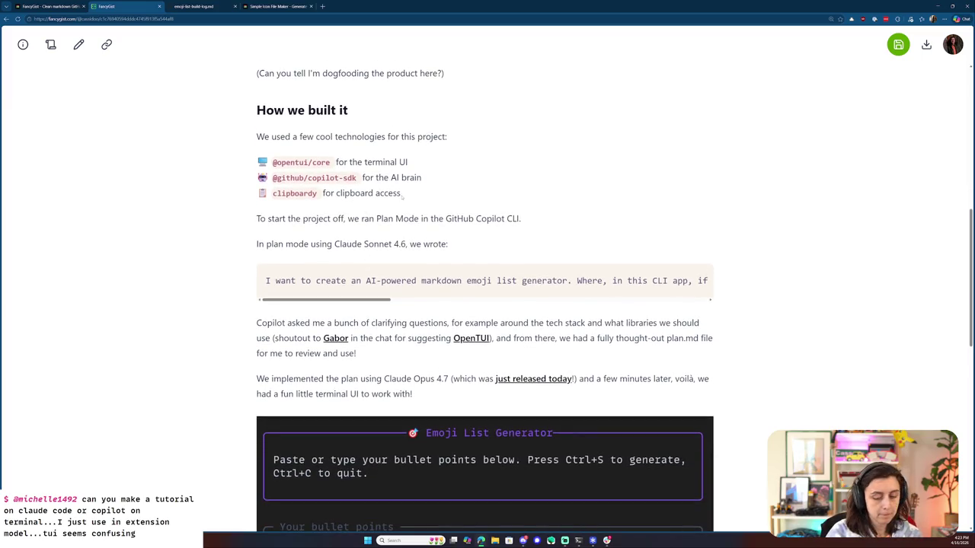
key(ctrl+l)
key(BackSpace)
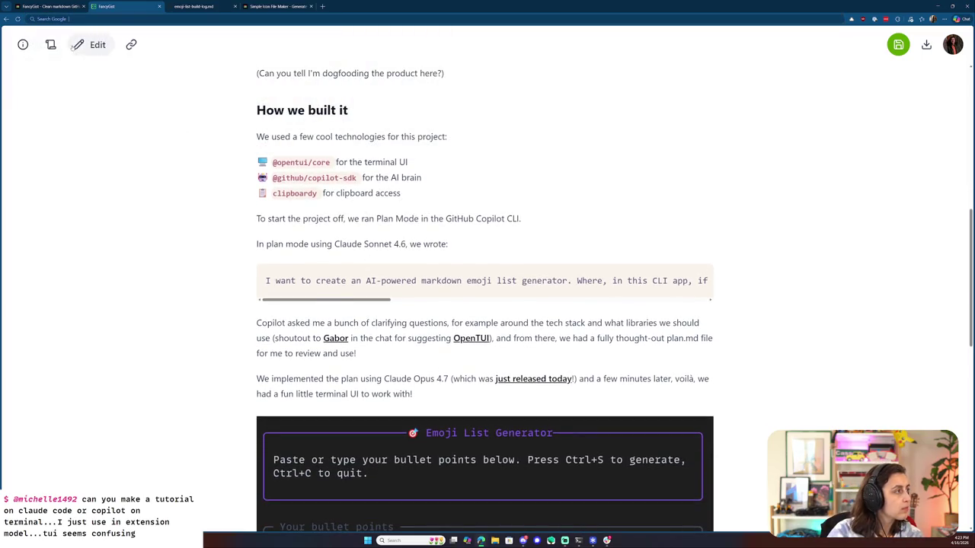
click(79, 44)
scroll(487, 305, down, 5)
scroll(338, 303, down, 4)
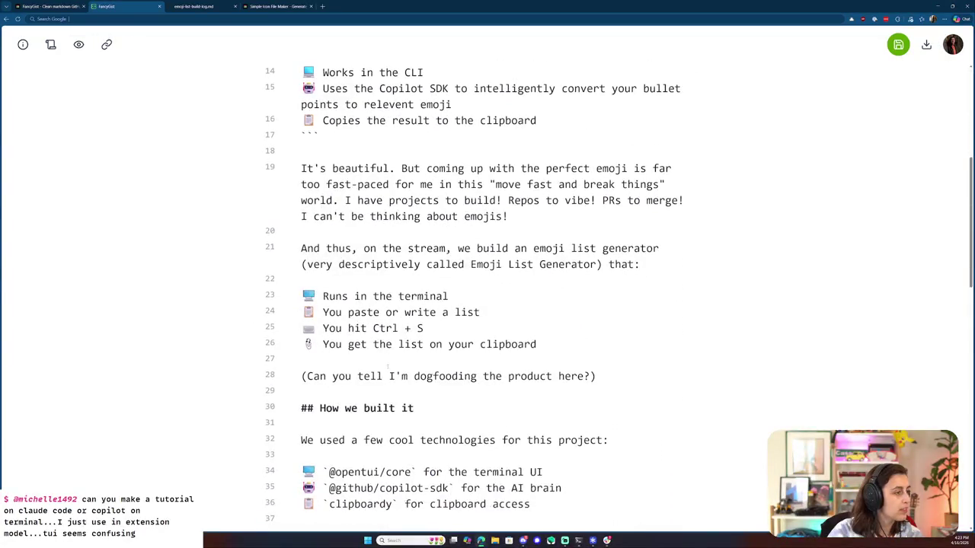
drag(454, 298, 385, 298)
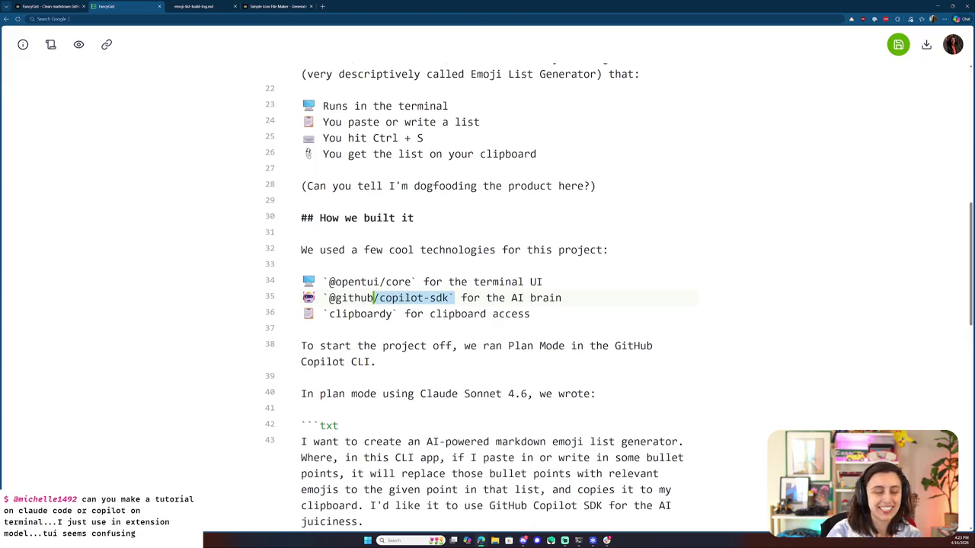
click(412, 298)
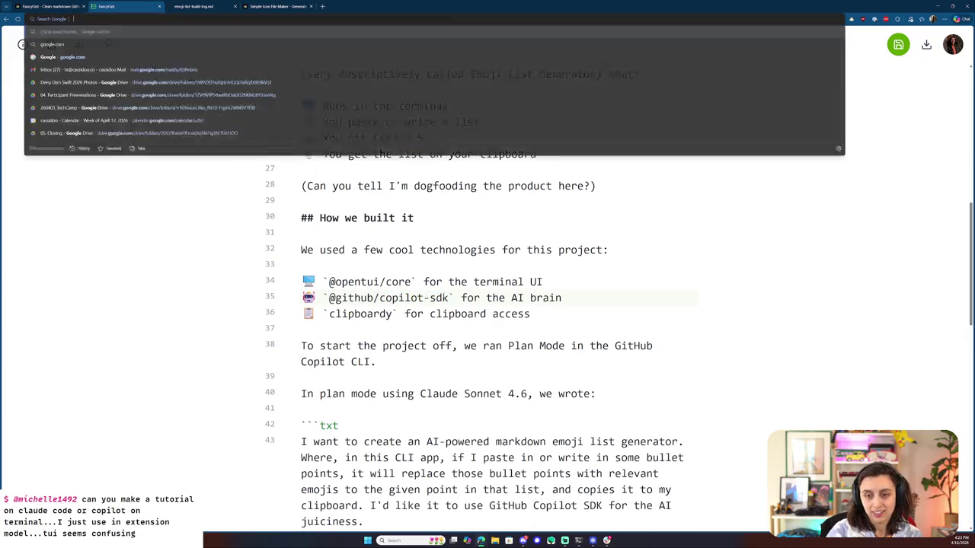
click(436, 282)
click(78, 44)
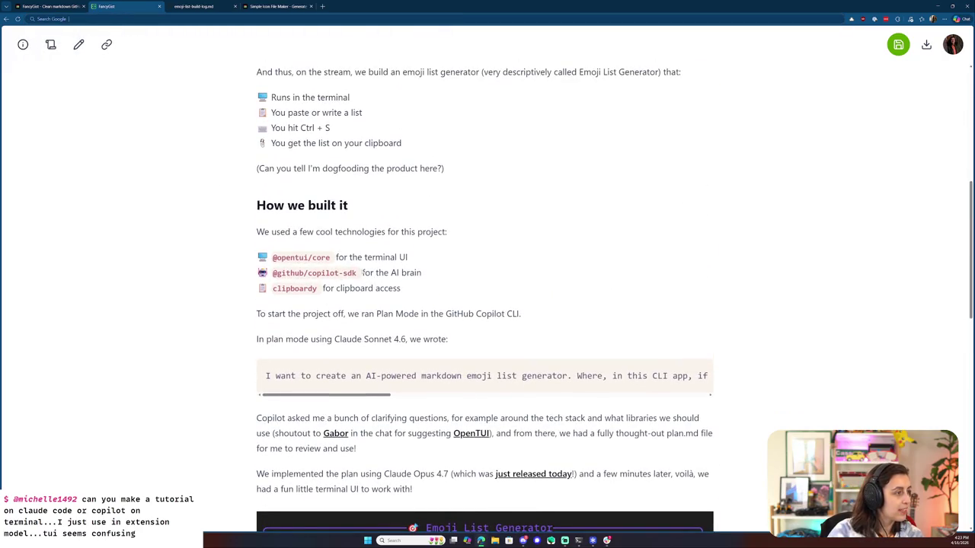
drag(358, 272, 272, 273)
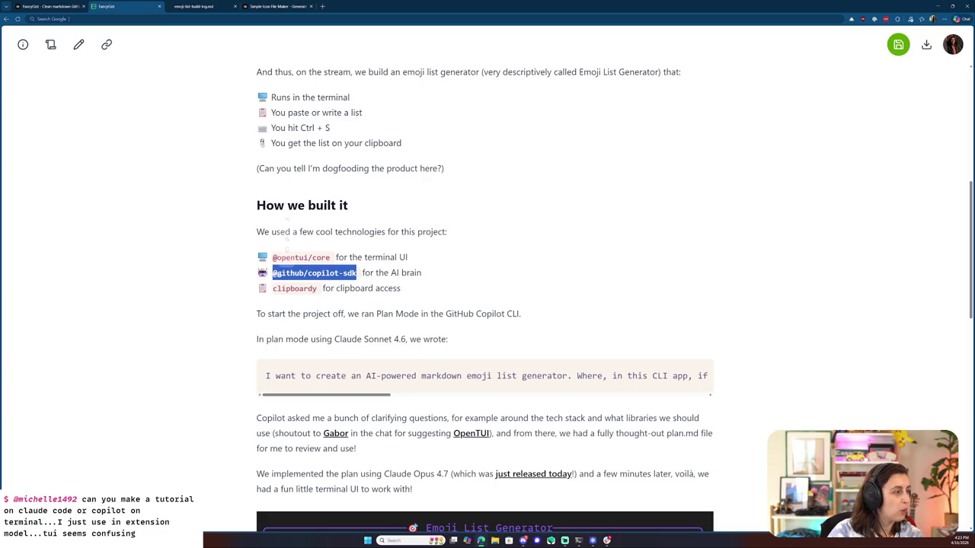
click(287, 255)
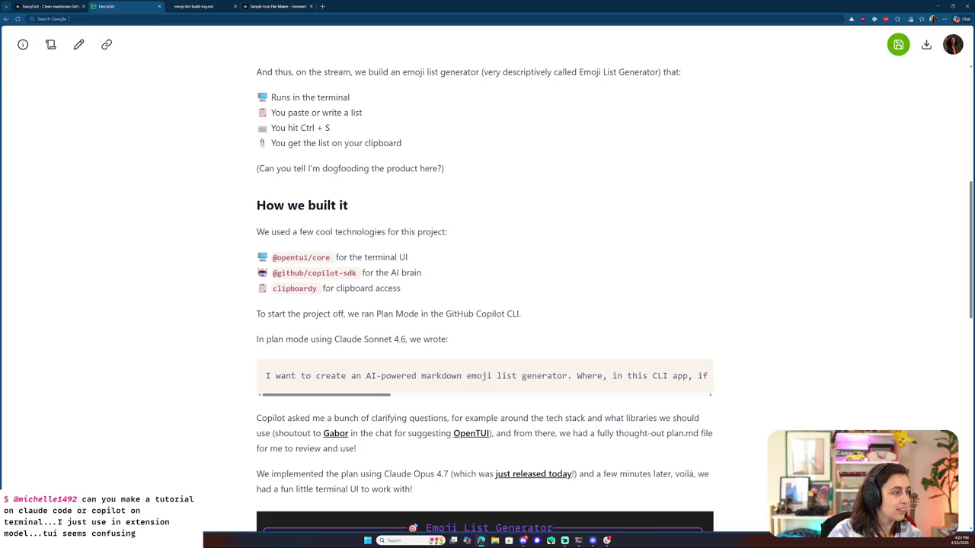
scroll(413, 204, down, 2)
mouse_move(372, 300)
mouse_down()
mouse_move(685, 301)
mouse_move(344, 307)
mouse_up()
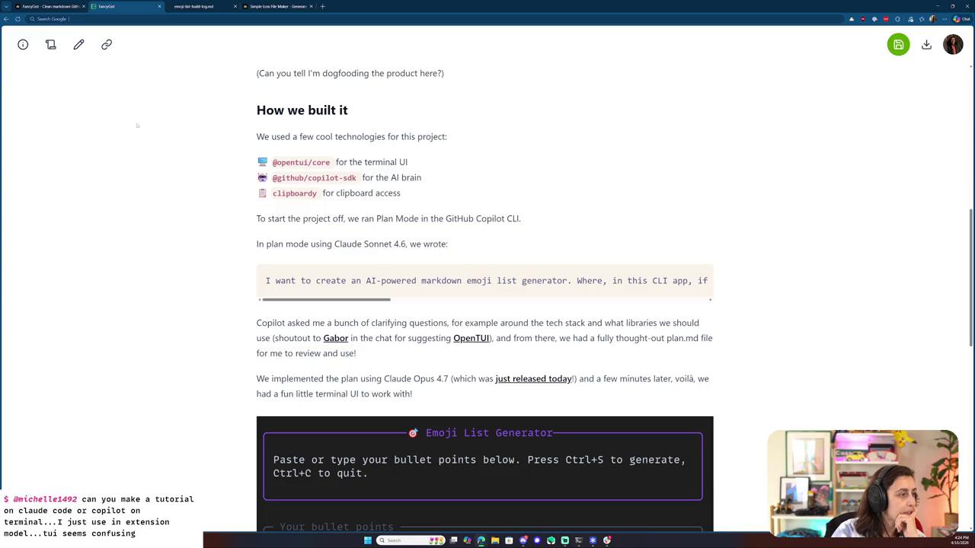
click(78, 44)
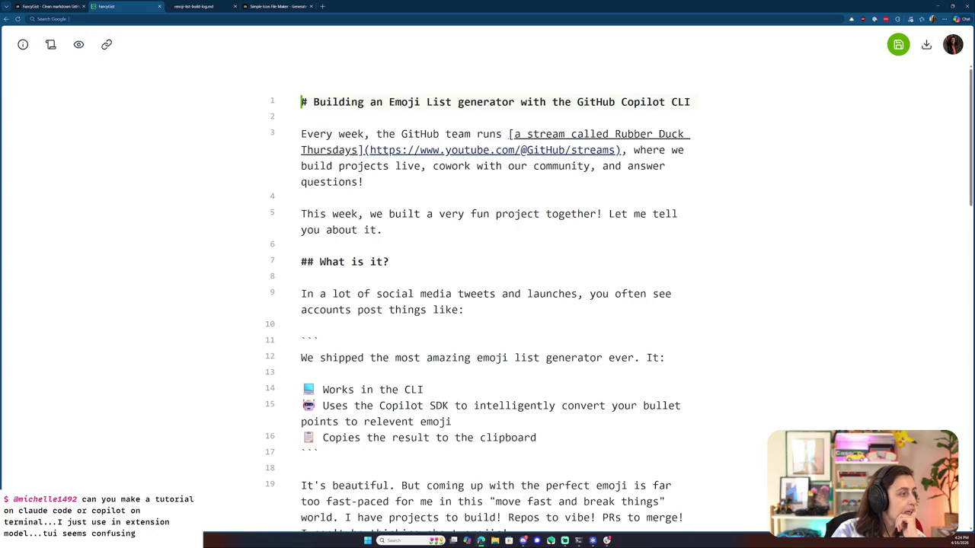
- On line 38, replace 'ran Plan Mode in' with 'opened up'
scroll(488, 304, down, 3)
scroll(488, 305, down, 6)
scroll(487, 305, down, 1)
scroll(487, 304, down, 1)
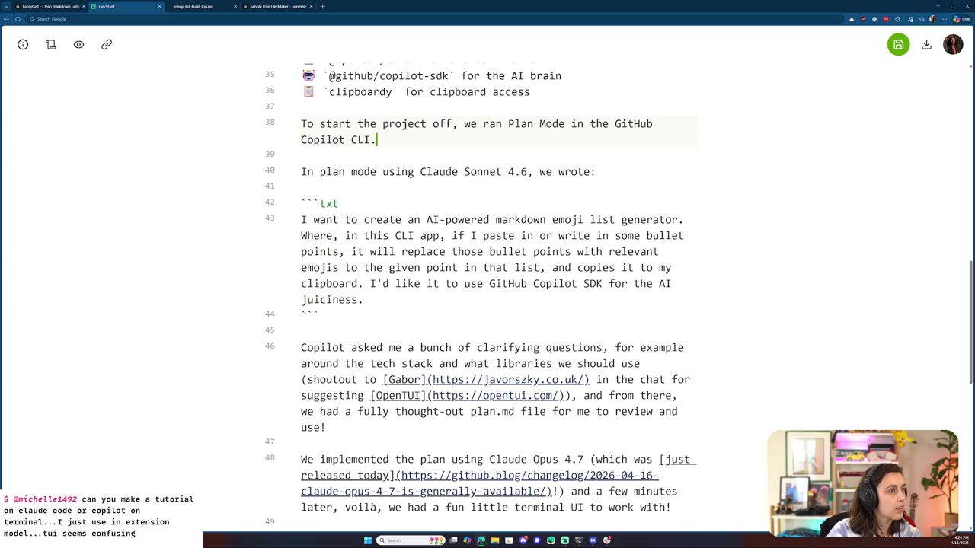
drag(585, 123, 487, 124)
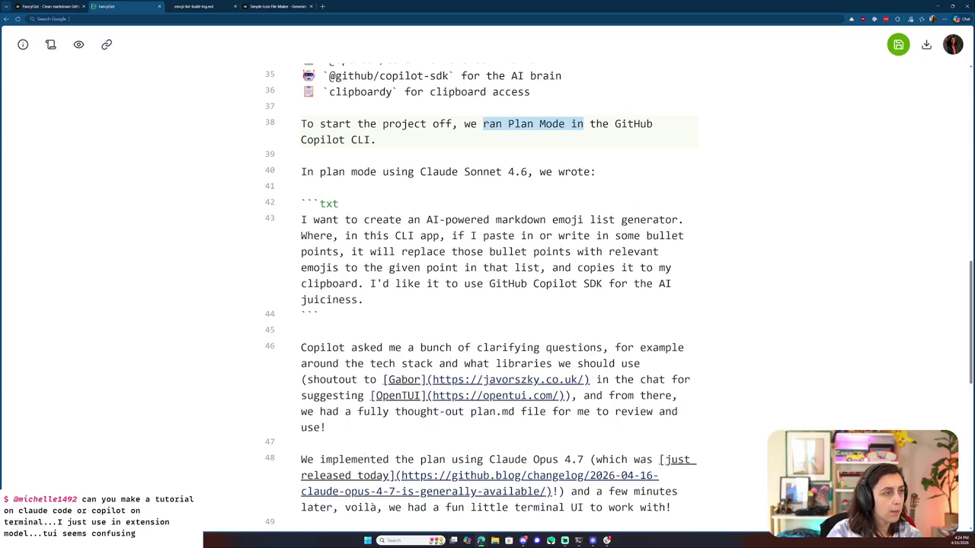
text(opened up)
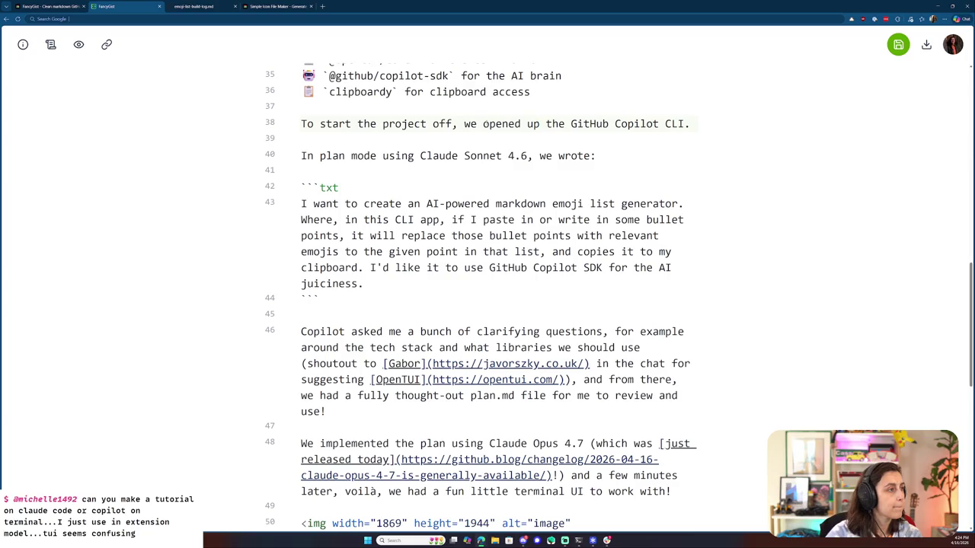
- Save the reworded post and view its rendered preview
key(ctrl+s)
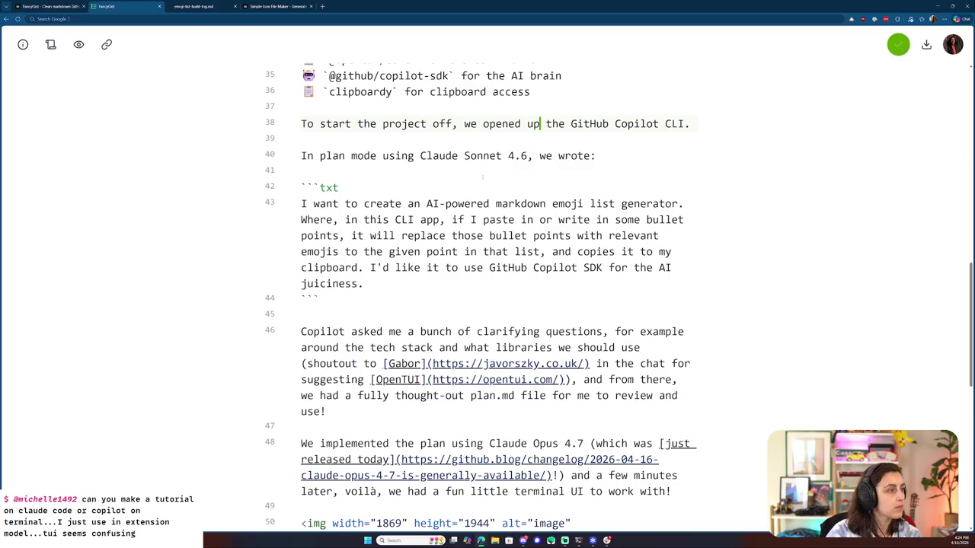
scroll(487, 305, down, 2)
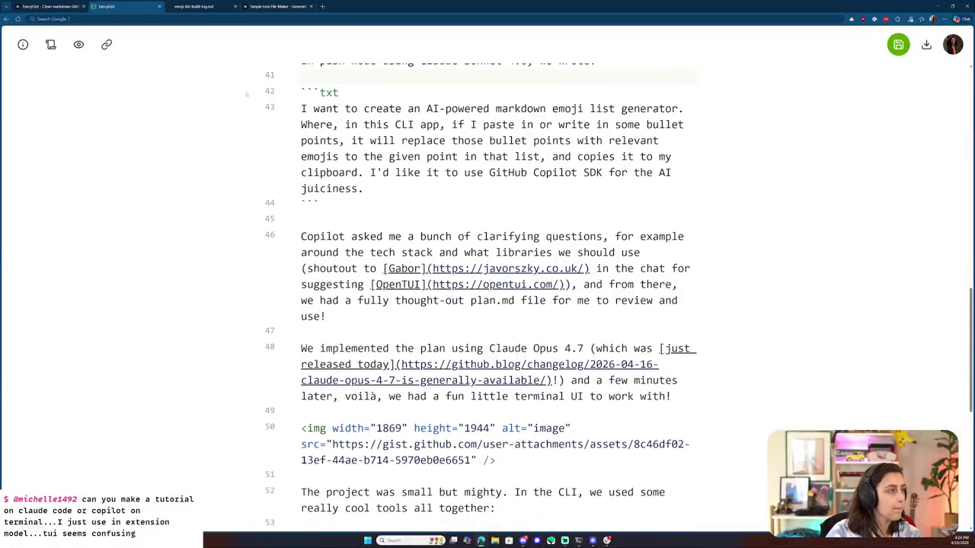
click(79, 44)
scroll(538, 388, down, 4)
scroll(457, 305, down, 5)
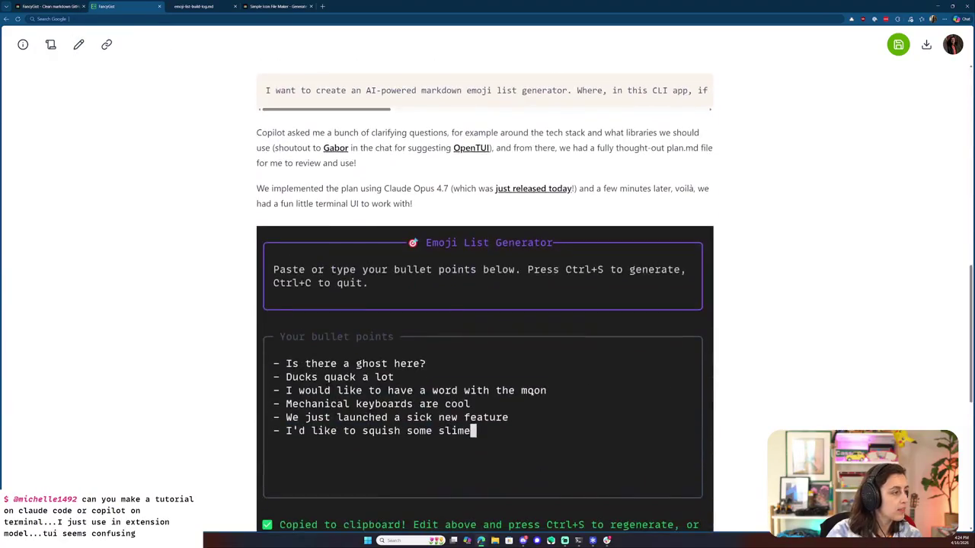
- Read through the rendered post, including the clarifying-questions paragraph
scroll(381, 217, up, 2)
drag(379, 236, 704, 238)
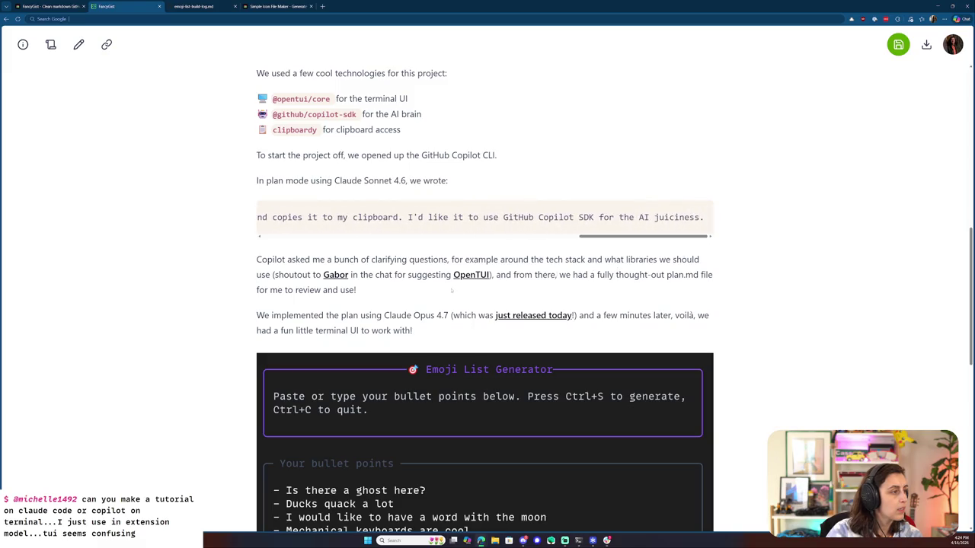
scroll(452, 290, down, 1)
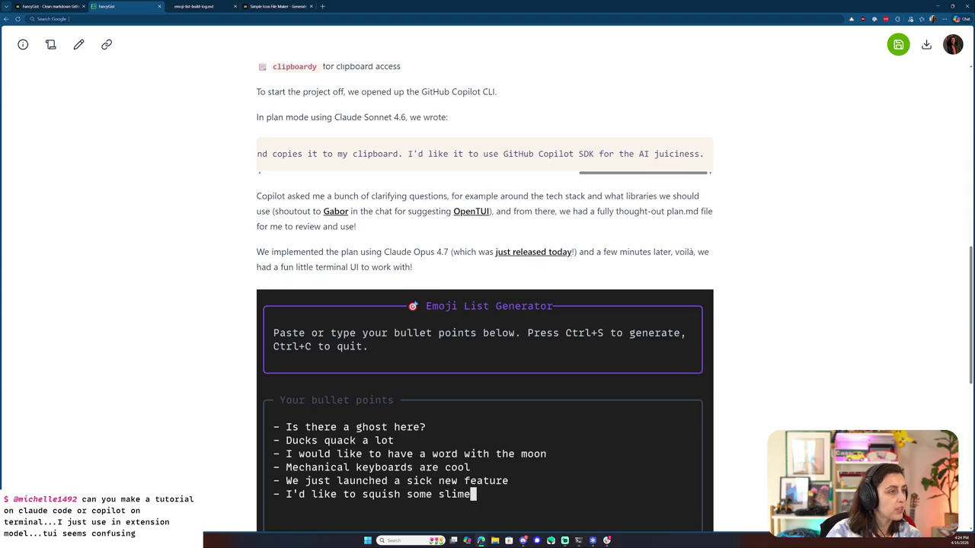
drag(504, 196, 555, 212)
click(577, 225)
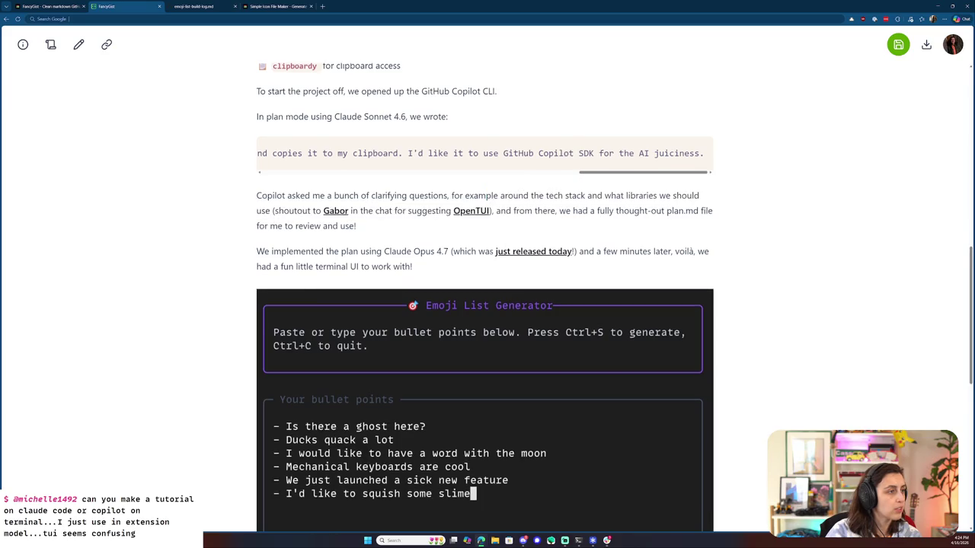
scroll(490, 252, down, 1)
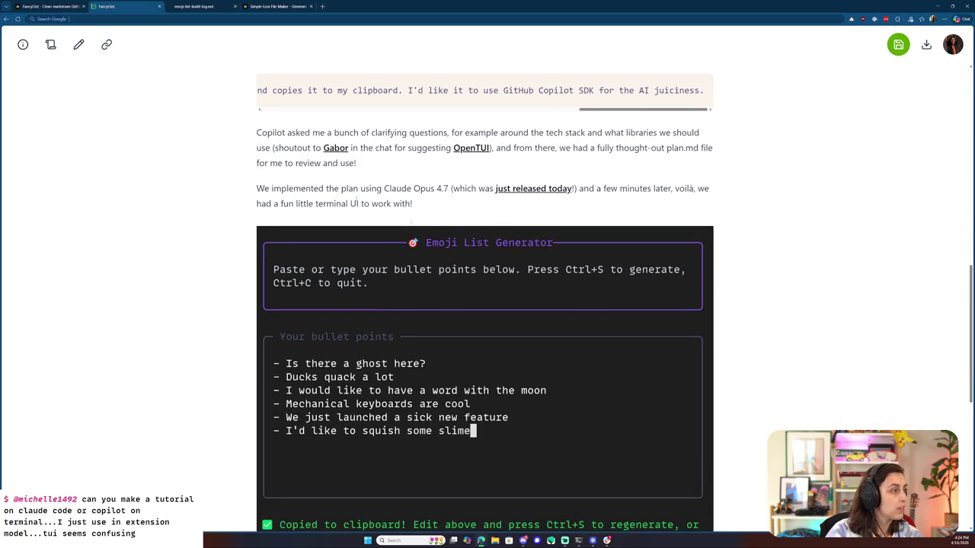
- Switch to the markdown source and scroll down to the clarifying-questions paragraph
click(79, 44)
scroll(488, 274, down, 5)
scroll(673, 195, down, 5)
scroll(659, 242, down, 3)
scroll(659, 242, down, 3)
scroll(660, 243, down, 2)
scroll(614, 263, down, 1)
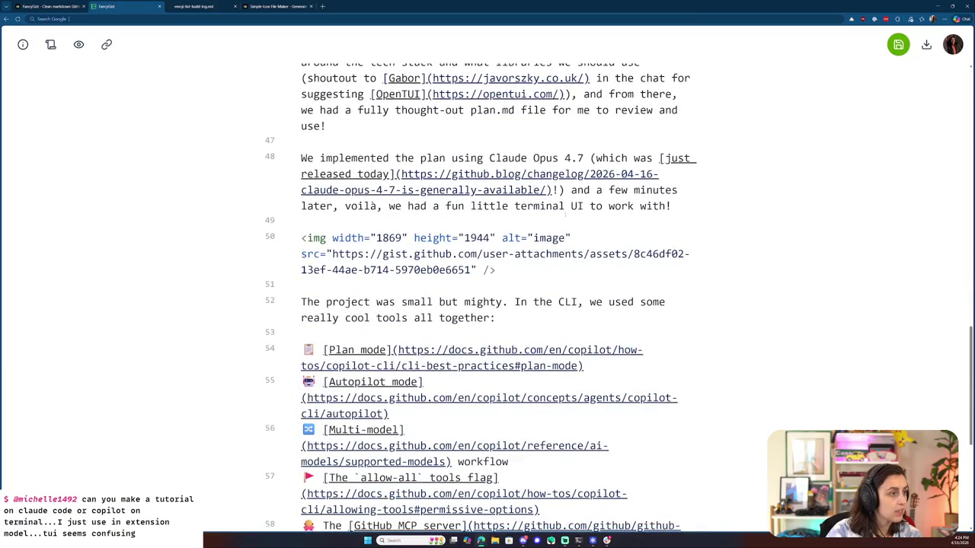
- Wrap plan.md on line 46 in backticks as inline code and view the rendered preview
scroll(496, 206, up, 2)
scroll(496, 206, up, 3)
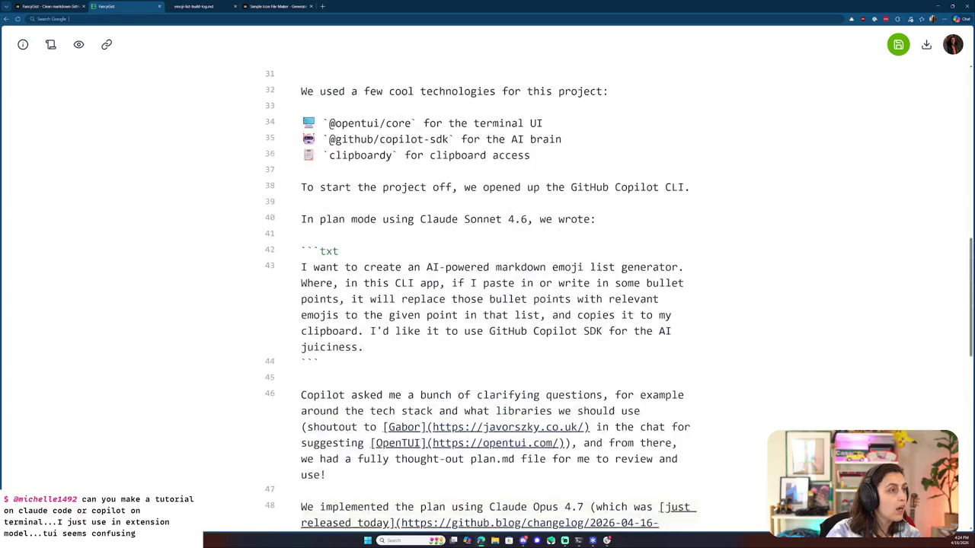
scroll(532, 415, down, 4)
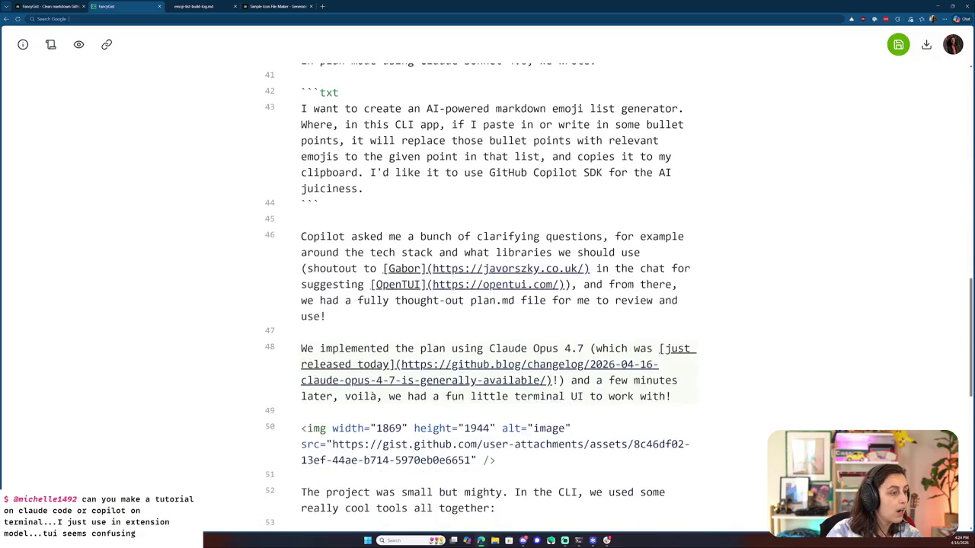
drag(478, 300, 470, 300)
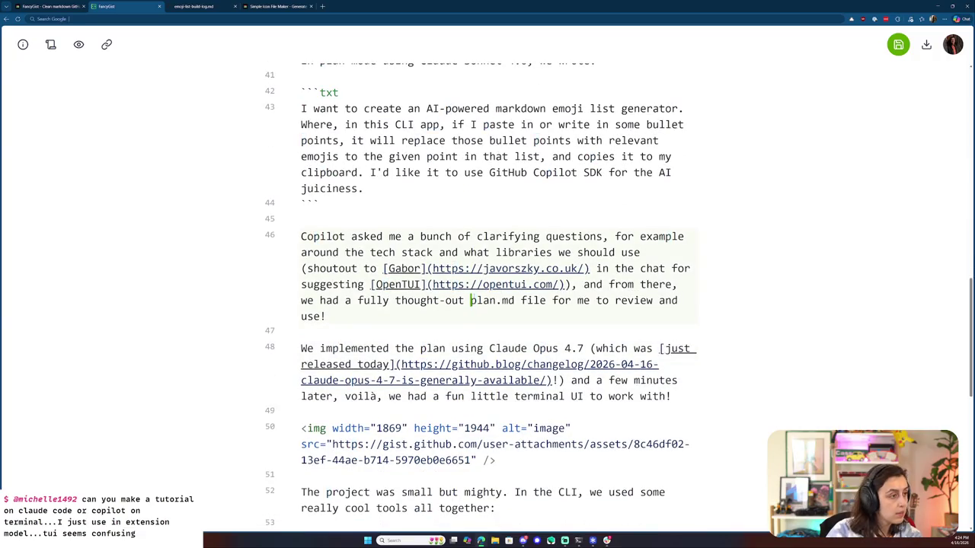
text(`)
text(`)
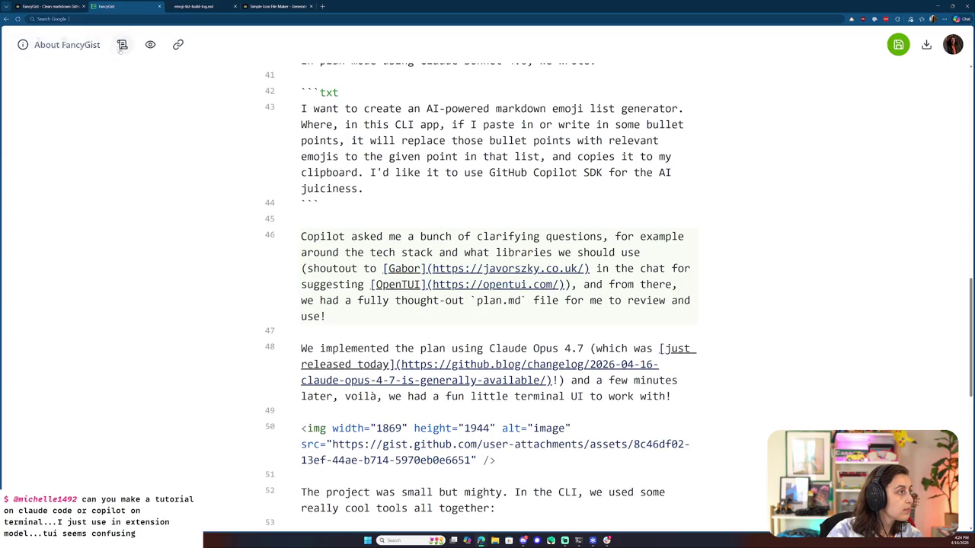
click(89, 47)
scroll(533, 330, down, 3)
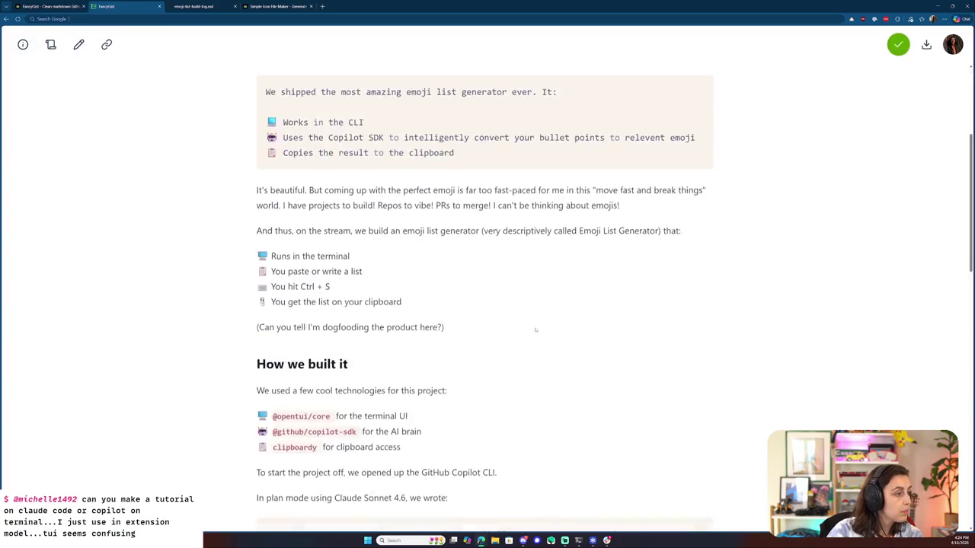
scroll(533, 330, down, 5)
scroll(533, 330, down, 3)
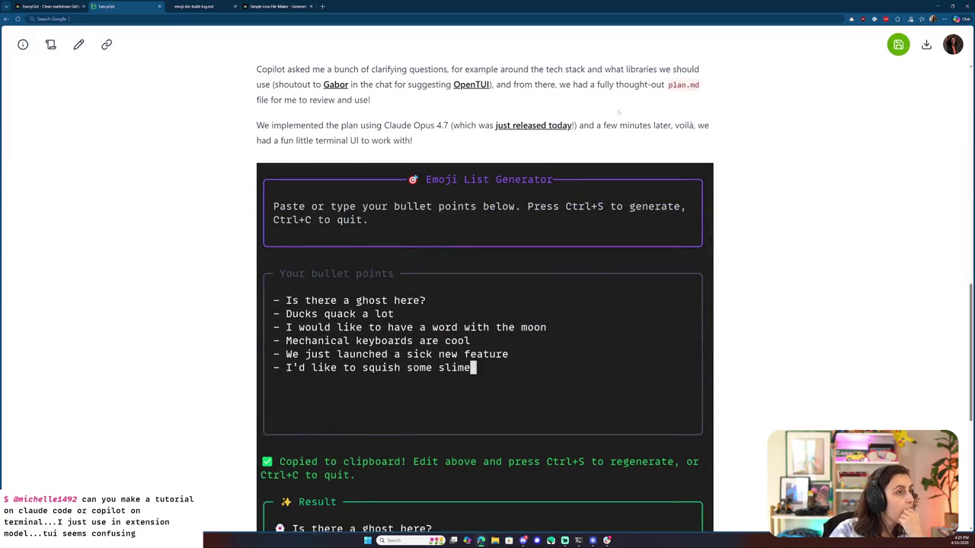
scroll(603, 112, up, 1)
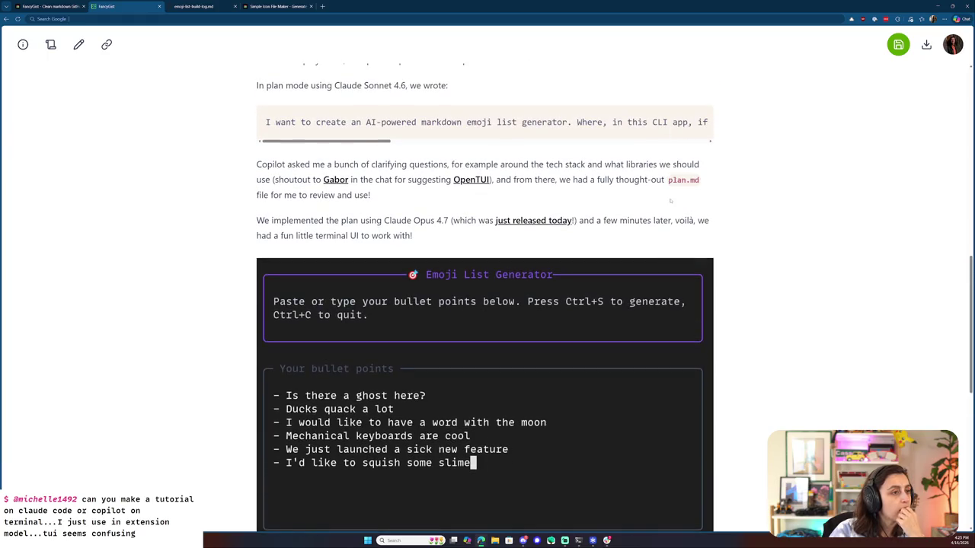
scroll(670, 199, up, 2)
scroll(670, 199, up, 1)
drag(286, 257, 353, 272)
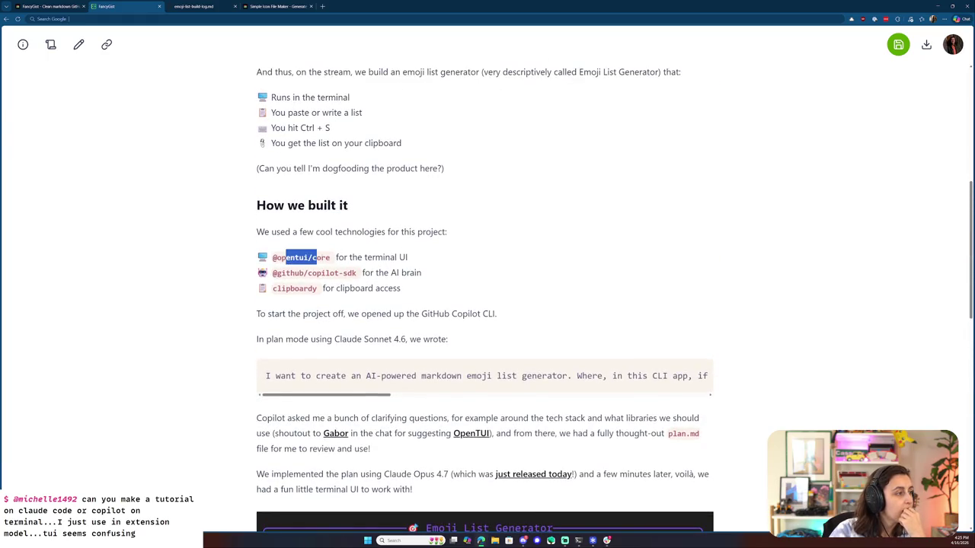
click(371, 233)
scroll(590, 322, down, 2)
drag(664, 304, 700, 306)
click(667, 334)
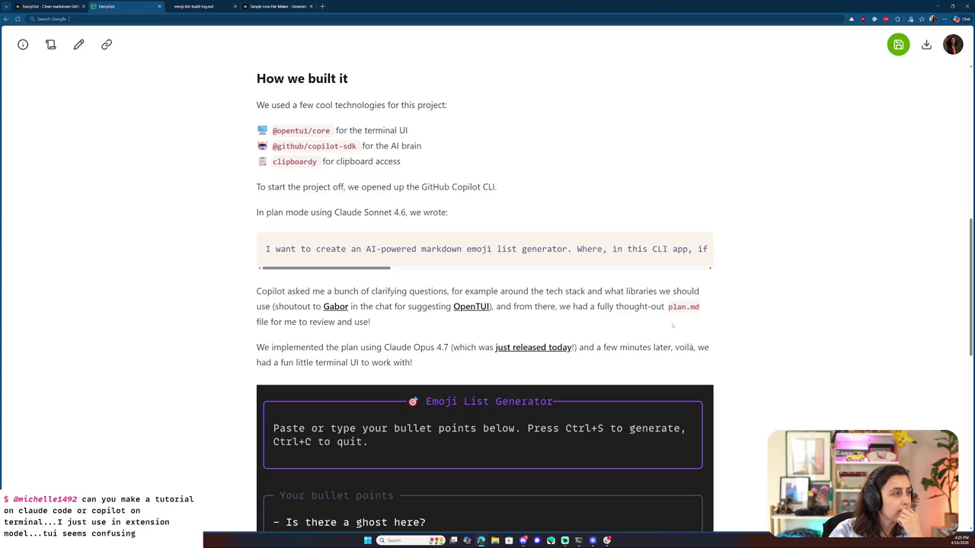
scroll(318, 229, down, 2)
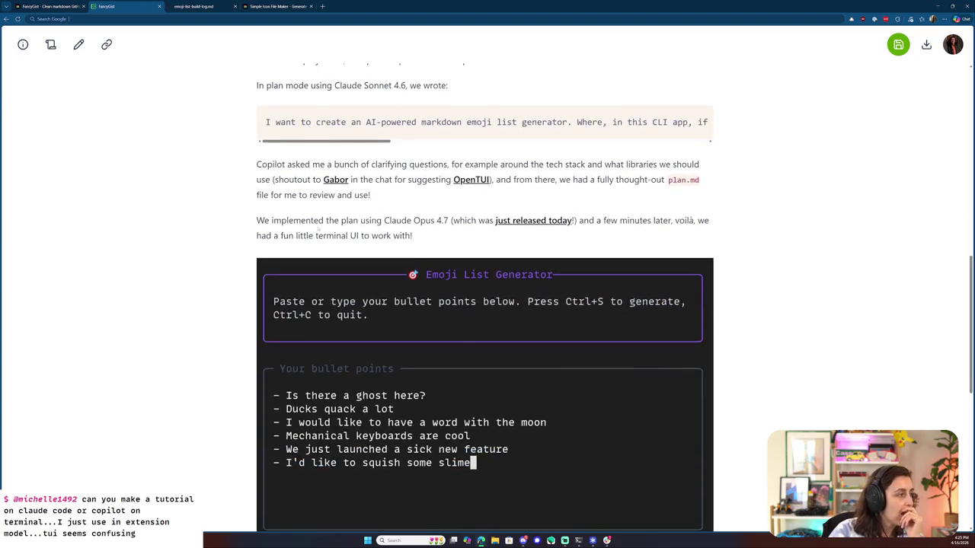
drag(376, 220, 460, 220)
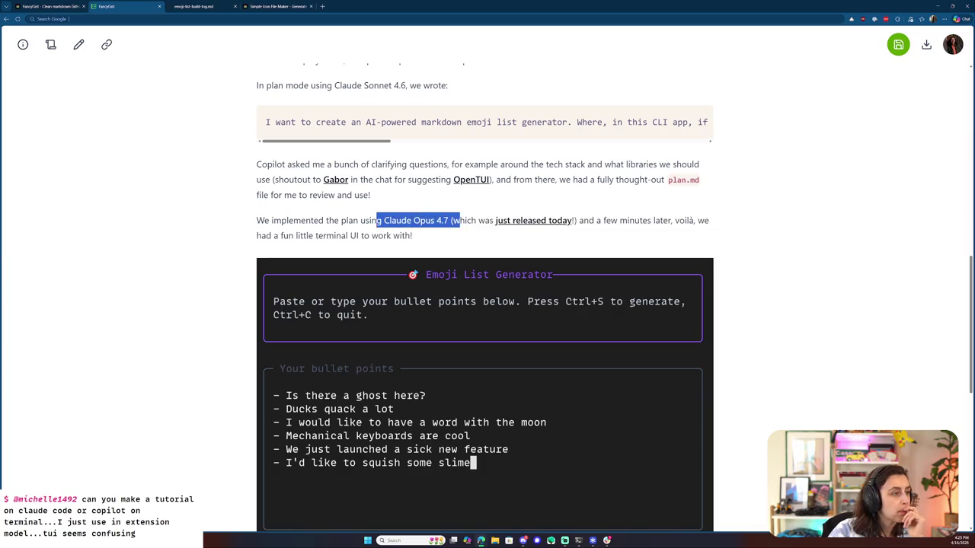
click(427, 236)
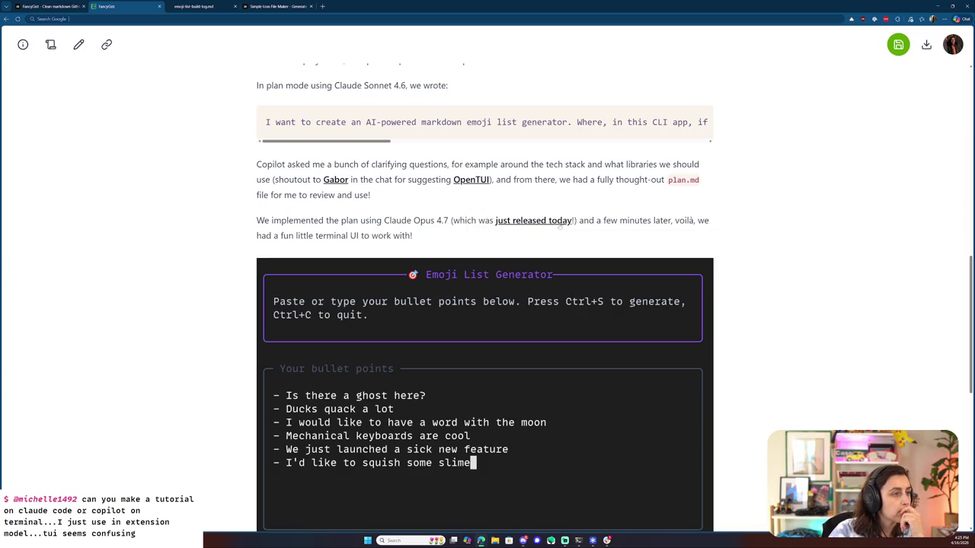
scroll(610, 238, down, 2)
scroll(606, 247, down, 1)
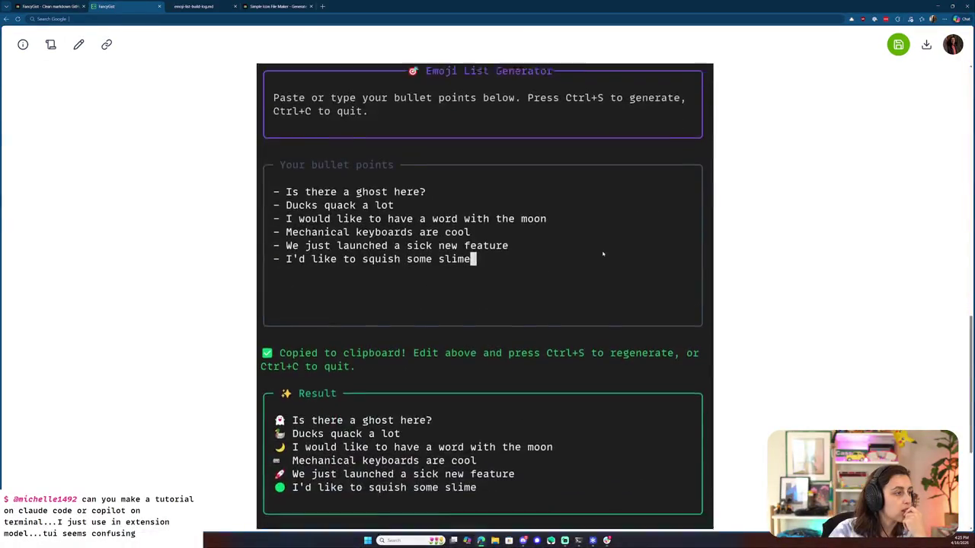
scroll(603, 252, down, 3)
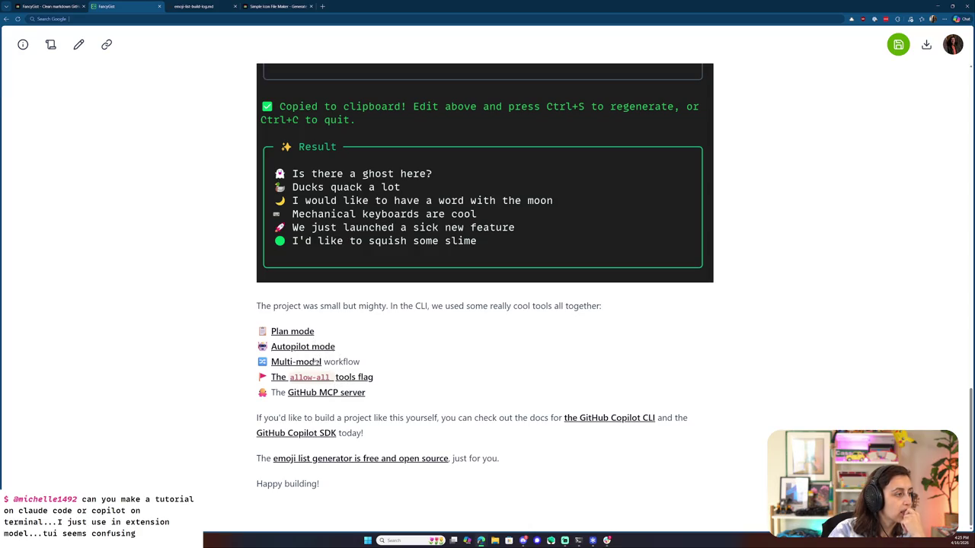
key(Home)
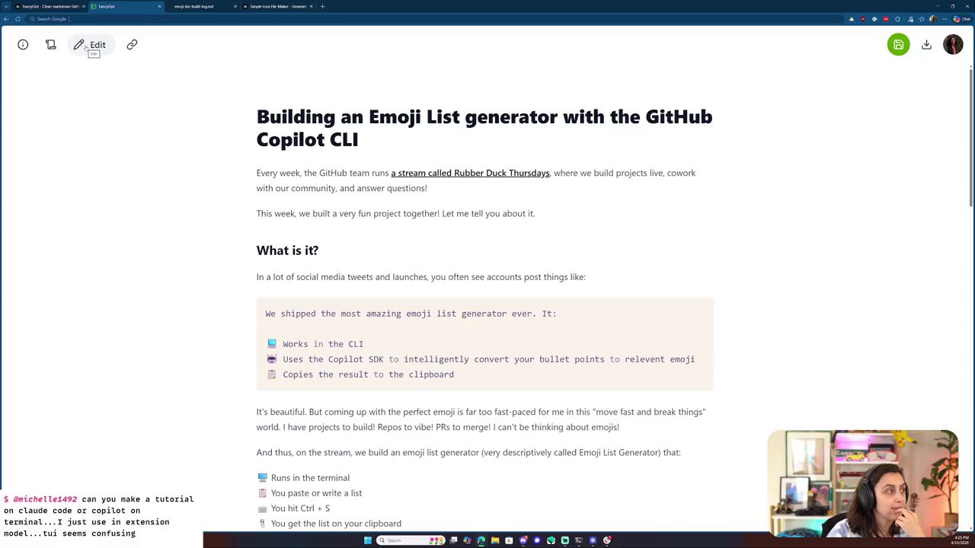
click(952, 45)
click(265, 38)
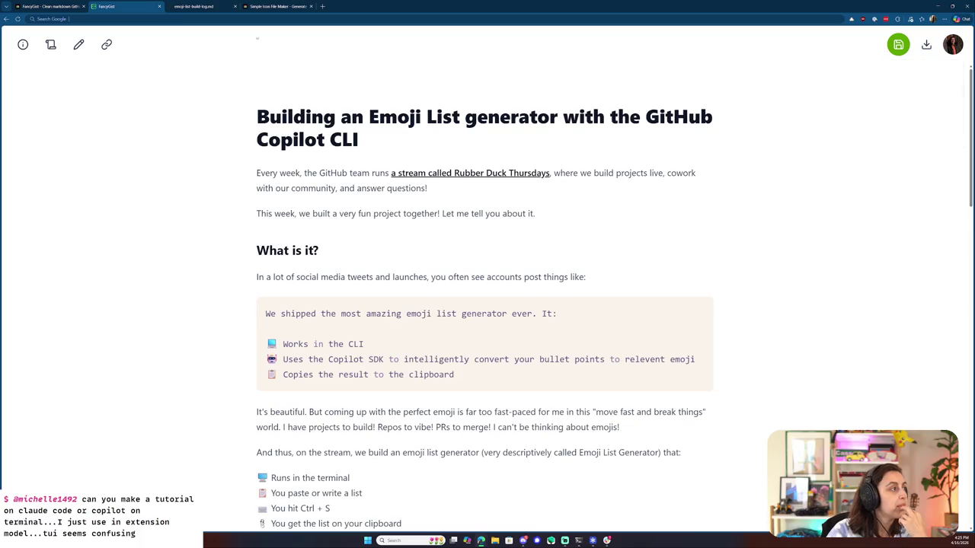
key(ctrl+v)
key(Return)
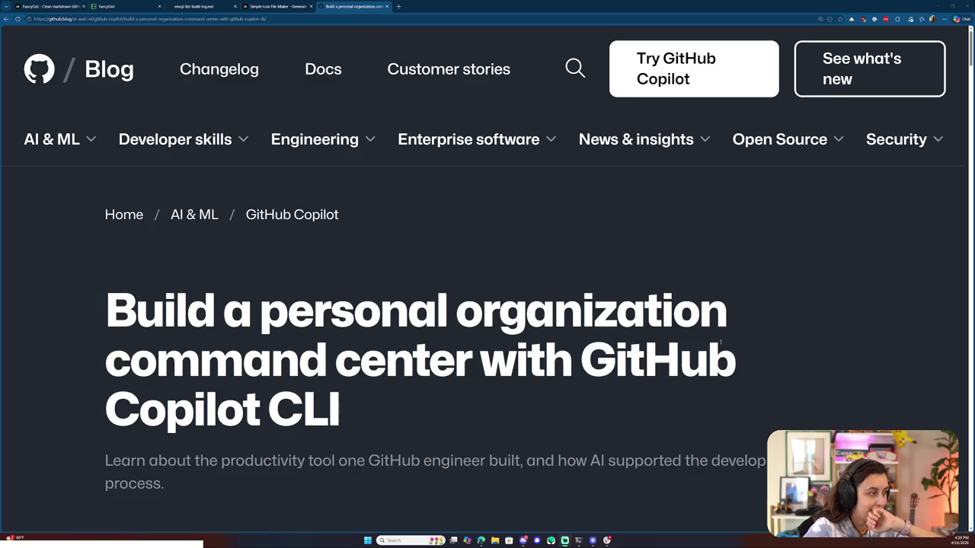
scroll(720, 341, down, 3)
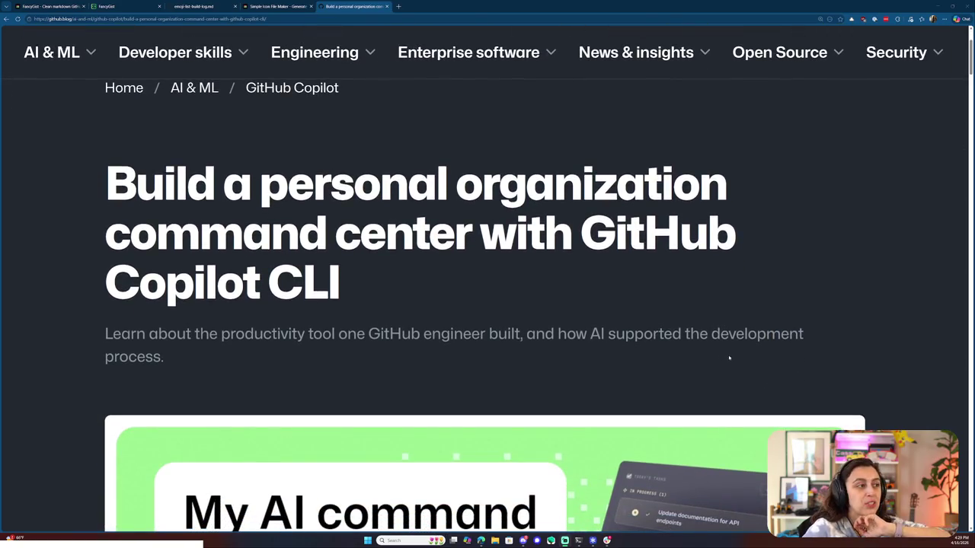
scroll(725, 366, down, 2)
scroll(726, 365, down, 2)
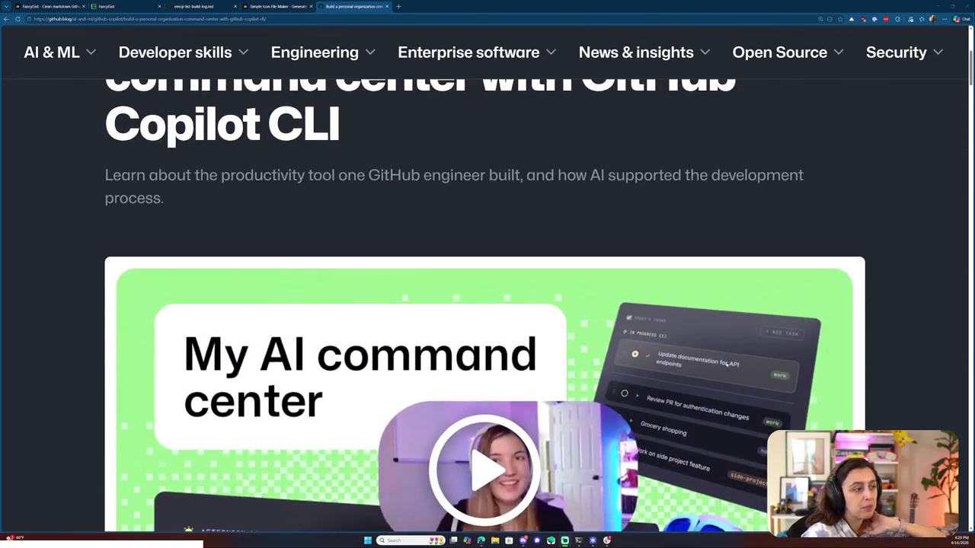
scroll(726, 365, up, 5)
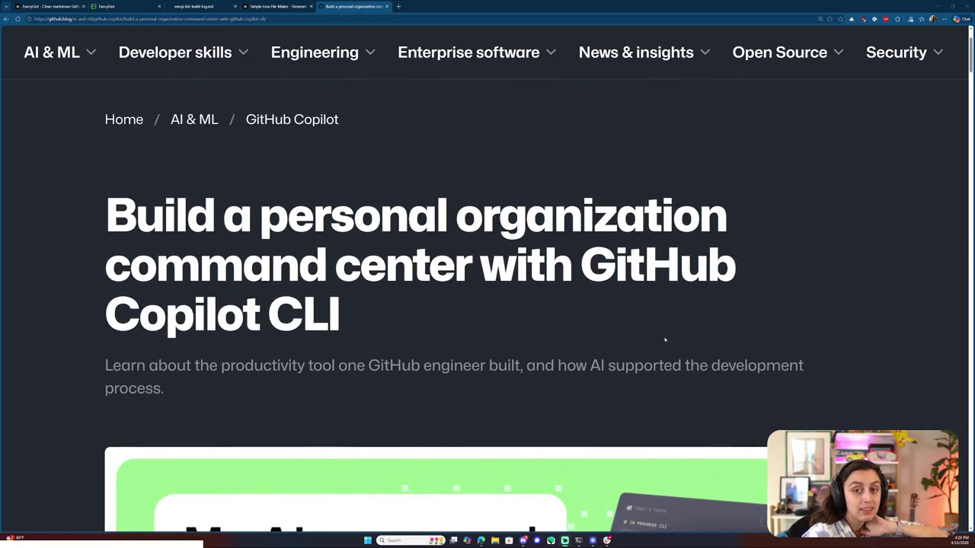
scroll(664, 339, down, 1)
scroll(664, 340, down, 1)
scroll(663, 340, down, 1)
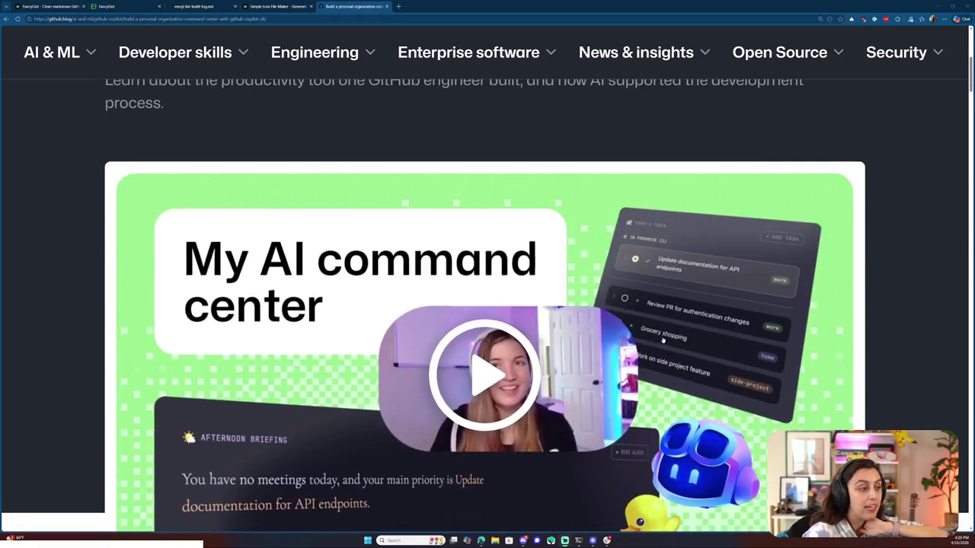
scroll(663, 340, down, 1)
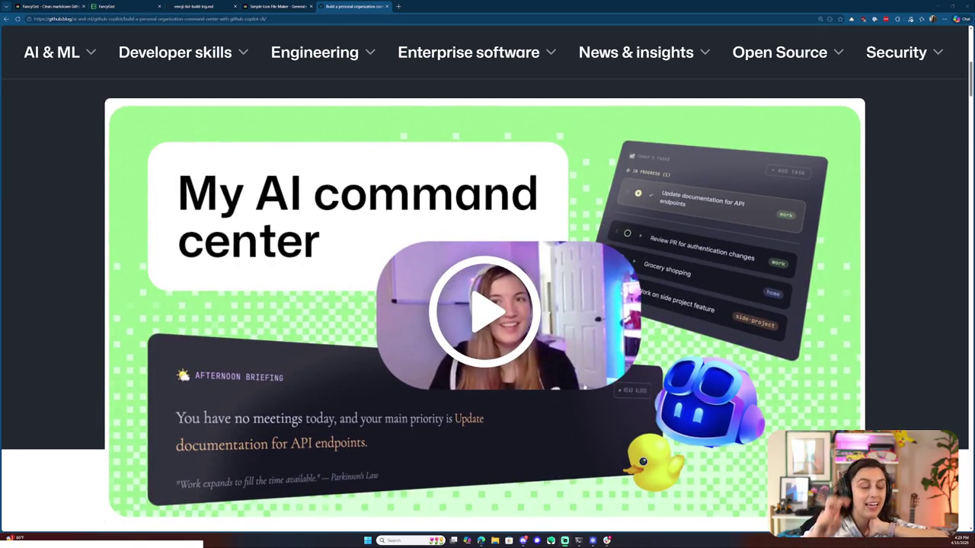
scroll(629, 216, down, 2)
scroll(632, 225, down, 2)
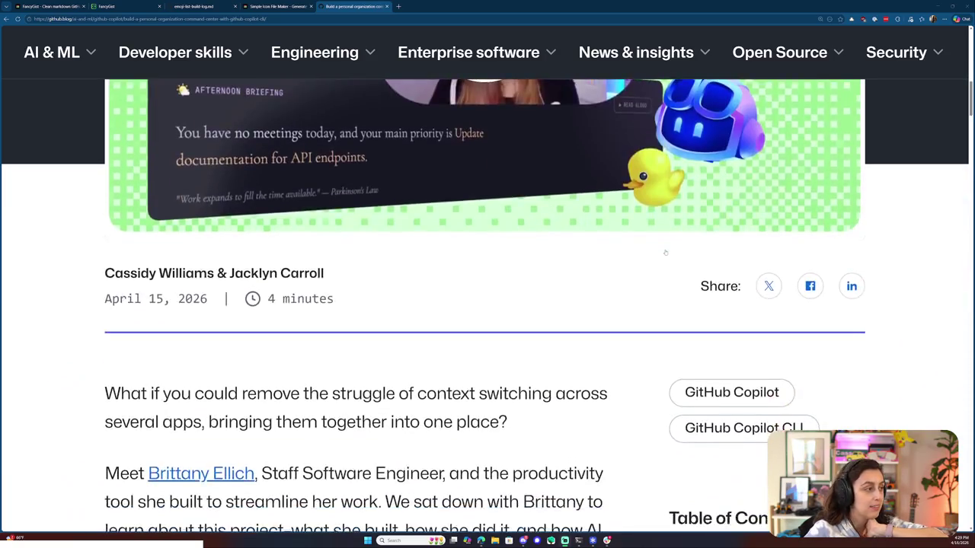
scroll(636, 236, down, 2)
scroll(643, 254, down, 1)
scroll(643, 254, down, 2)
scroll(632, 253, down, 2)
scroll(621, 252, down, 1)
scroll(603, 251, down, 2)
scroll(602, 251, down, 3)
scroll(602, 251, down, 3)
scroll(602, 251, down, 3)
scroll(603, 252, down, 2)
scroll(603, 251, down, 3)
scroll(602, 251, down, 3)
scroll(602, 252, down, 4)
scroll(602, 253, down, 3)
scroll(602, 253, down, 3)
scroll(603, 253, down, 3)
scroll(602, 252, up, 2)
scroll(601, 252, up, 3)
scroll(600, 252, up, 3)
scroll(600, 252, up, 4)
scroll(600, 252, up, 5)
scroll(600, 252, up, 3)
scroll(601, 252, up, 3)
scroll(600, 252, up, 3)
scroll(600, 252, up, 3)
scroll(600, 252, up, 1)
scroll(600, 252, up, 3)
scroll(600, 252, up, 3)
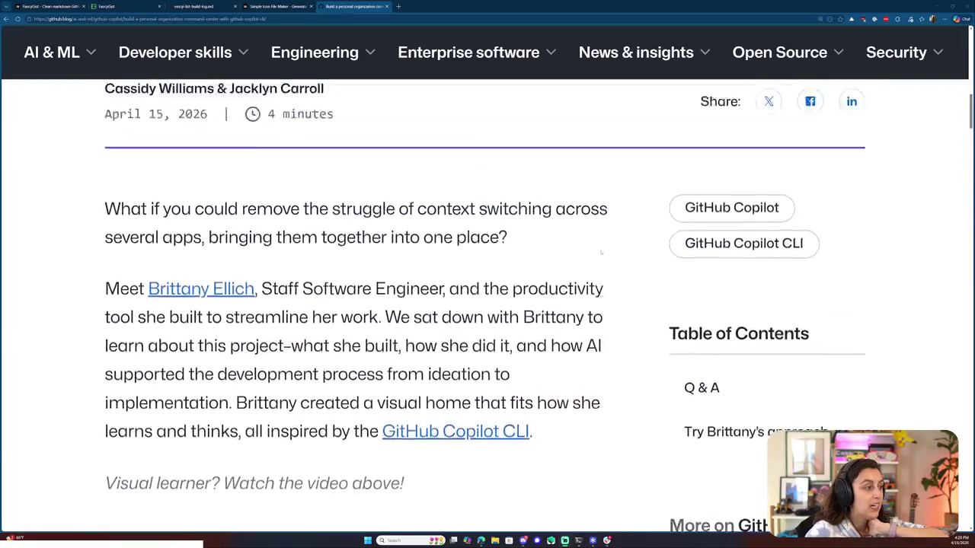
scroll(600, 252, up, 5)
scroll(600, 252, up, 3)
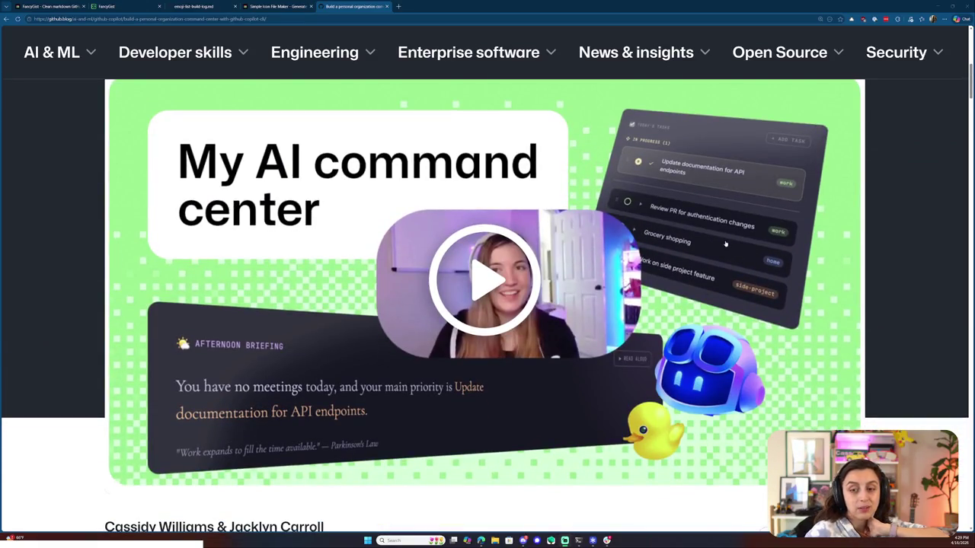
scroll(549, 153, up, 2)
scroll(550, 175, up, 1)
scroll(551, 206, up, 1)
scroll(554, 243, up, 2)
scroll(555, 257, up, 1)
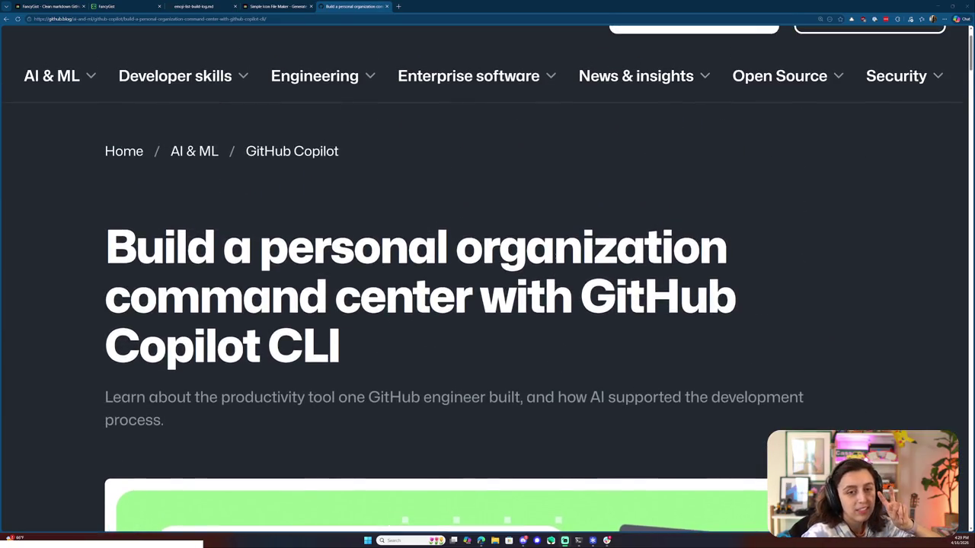